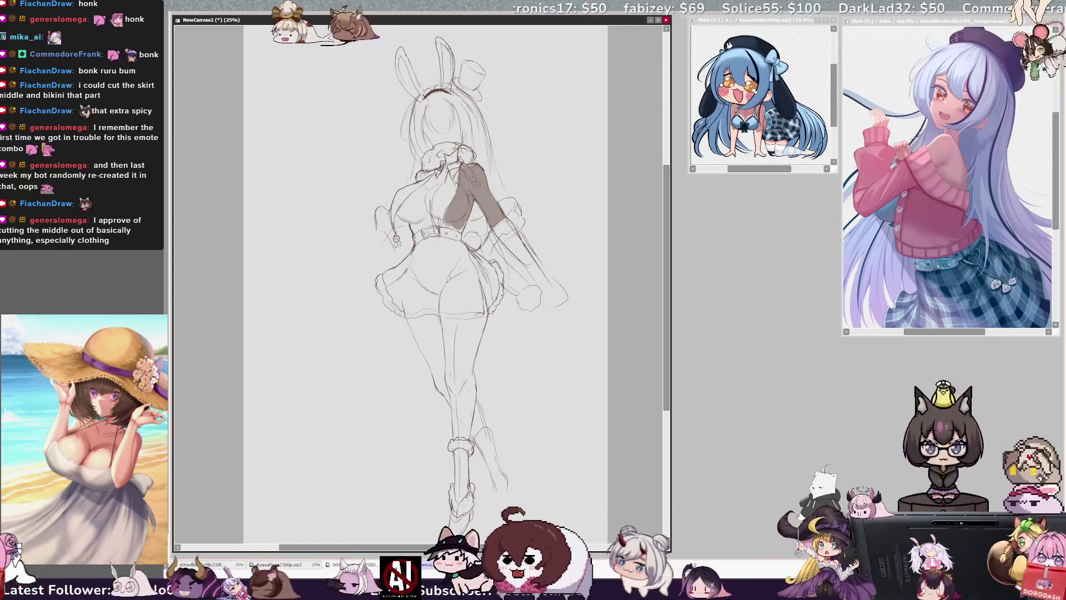
Erase a stray piece of the skirt's left outline and add a defining chest line, checking it mirrored
drag(376, 273, 379, 289)
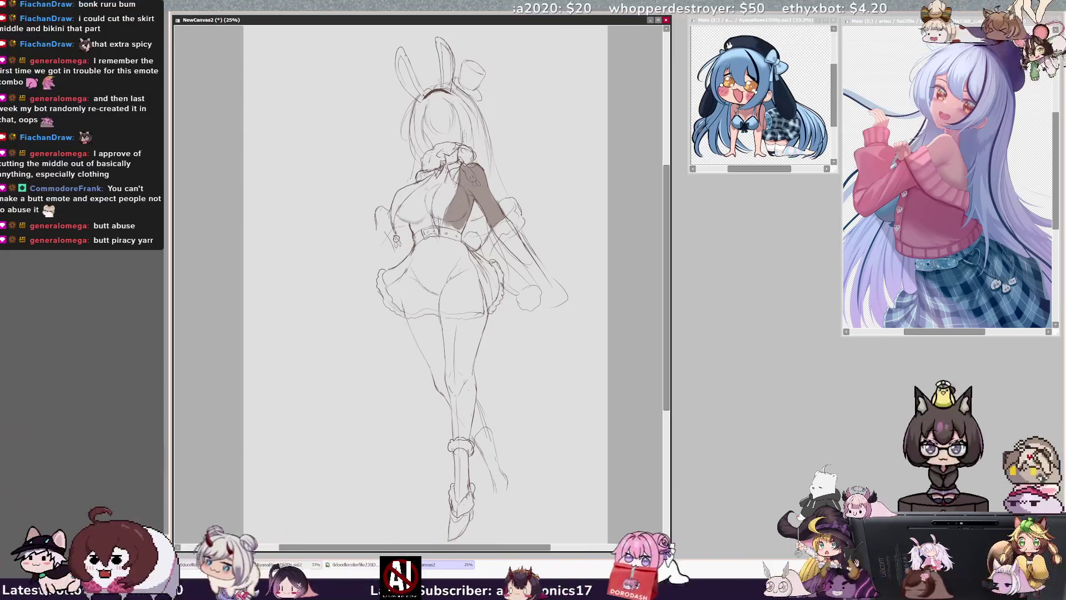
key(h)
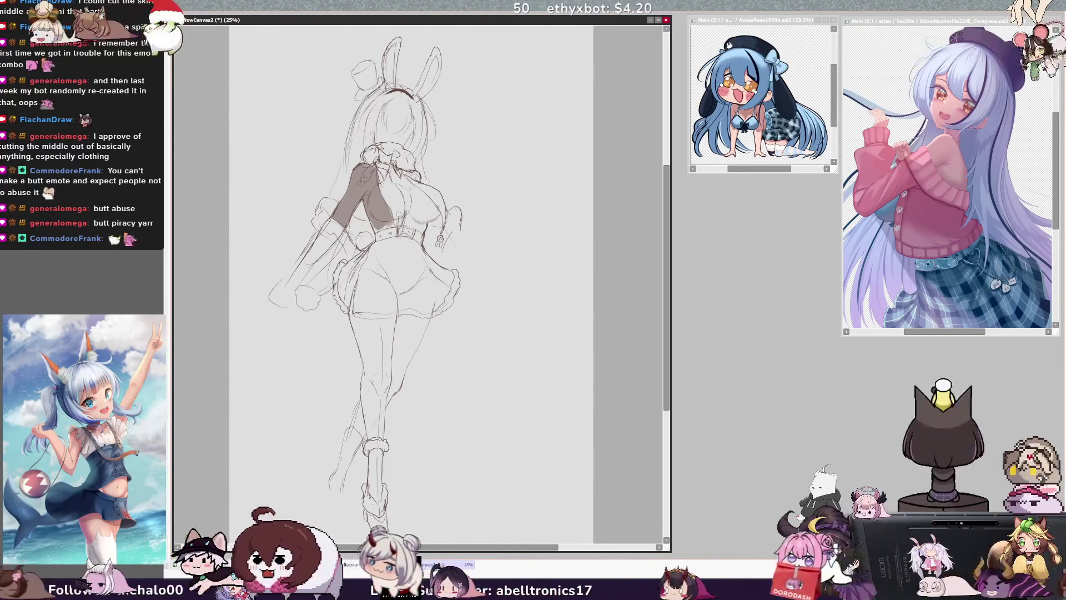
drag(401, 188, 397, 212)
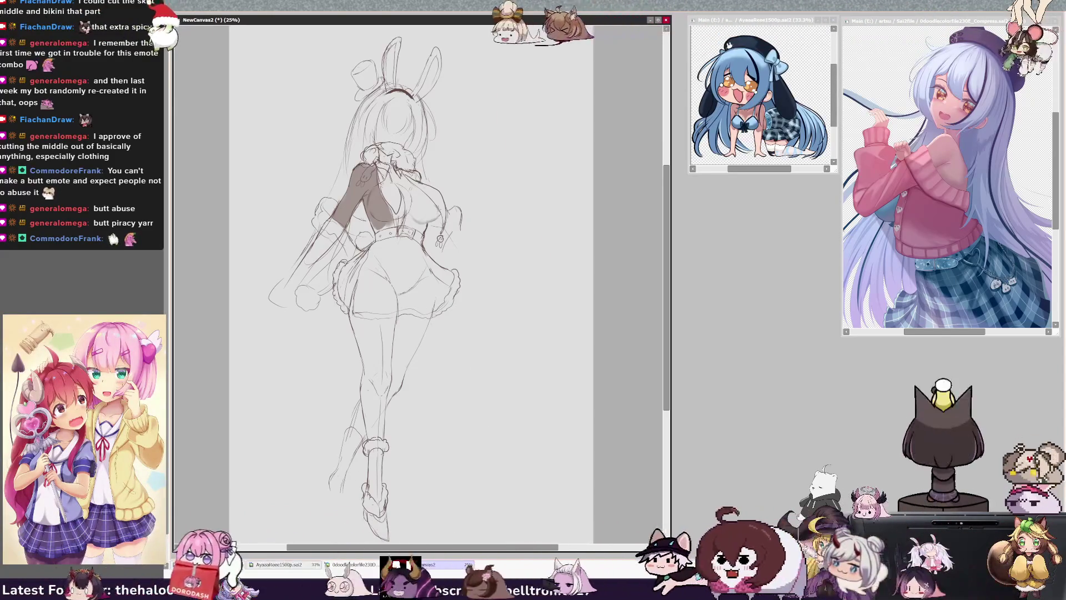
key(h)
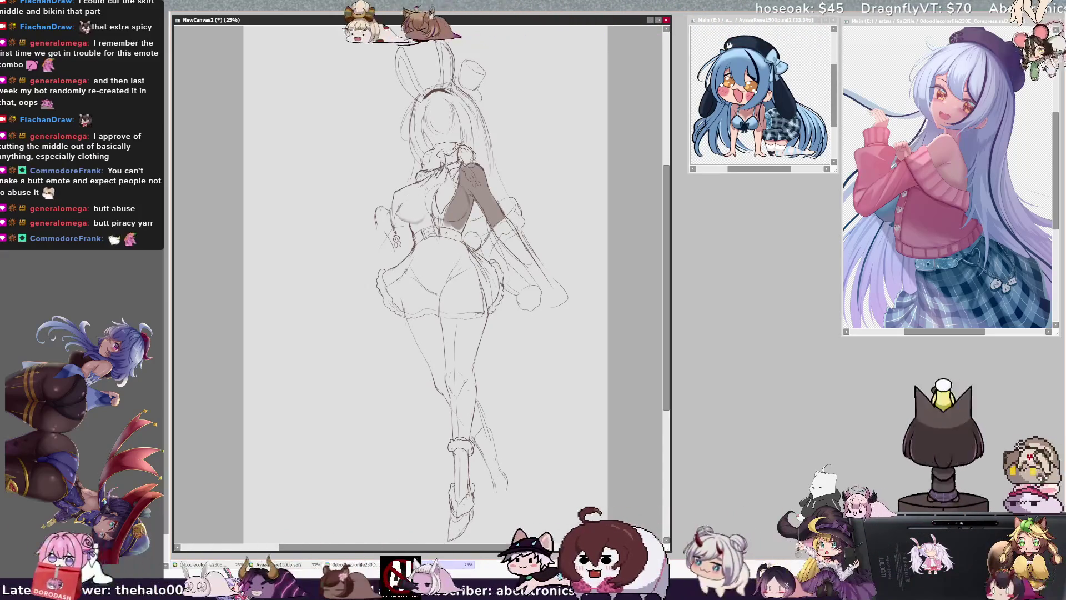
Erase stray lines left of the torso, check mirrored, and start shading the jacket front dark grey
mouse_move(397, 245)
mouse_down()
mouse_move(391, 219)
mouse_move(377, 230)
mouse_move(389, 216)
mouse_up()
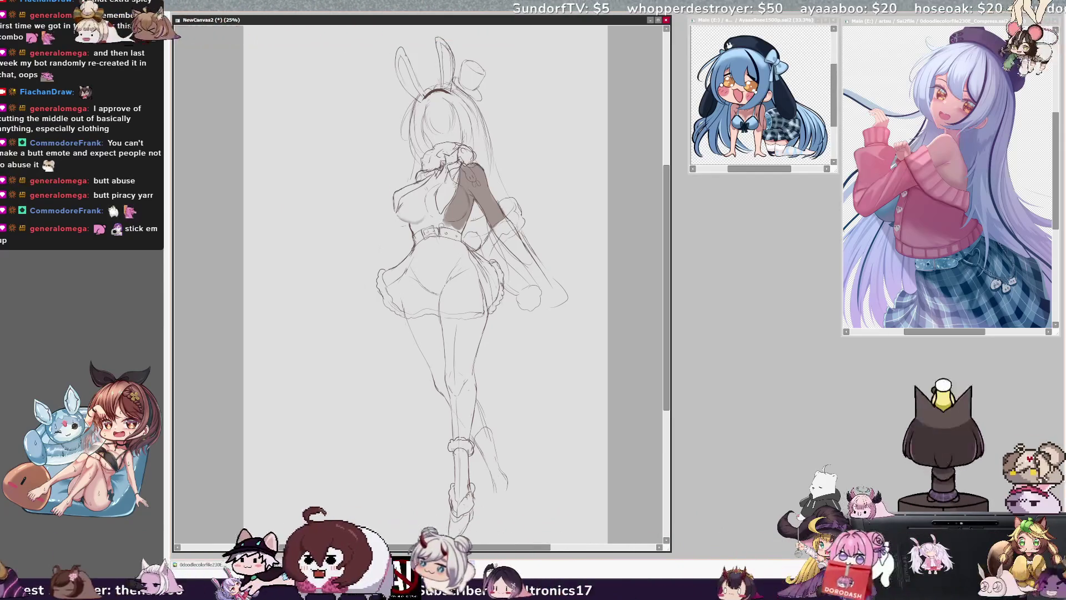
key(h)
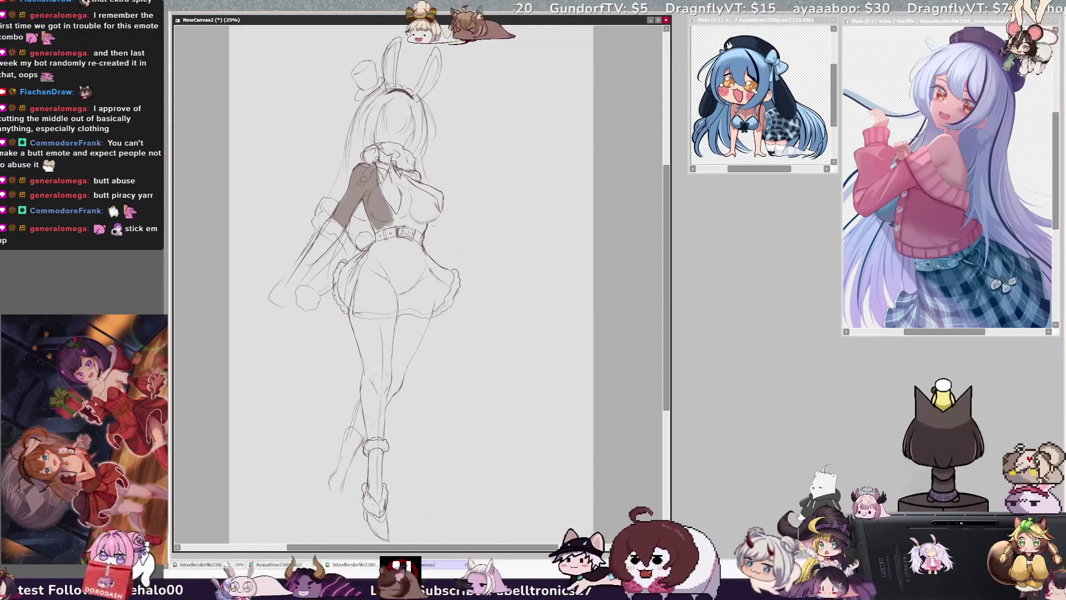
key(h)
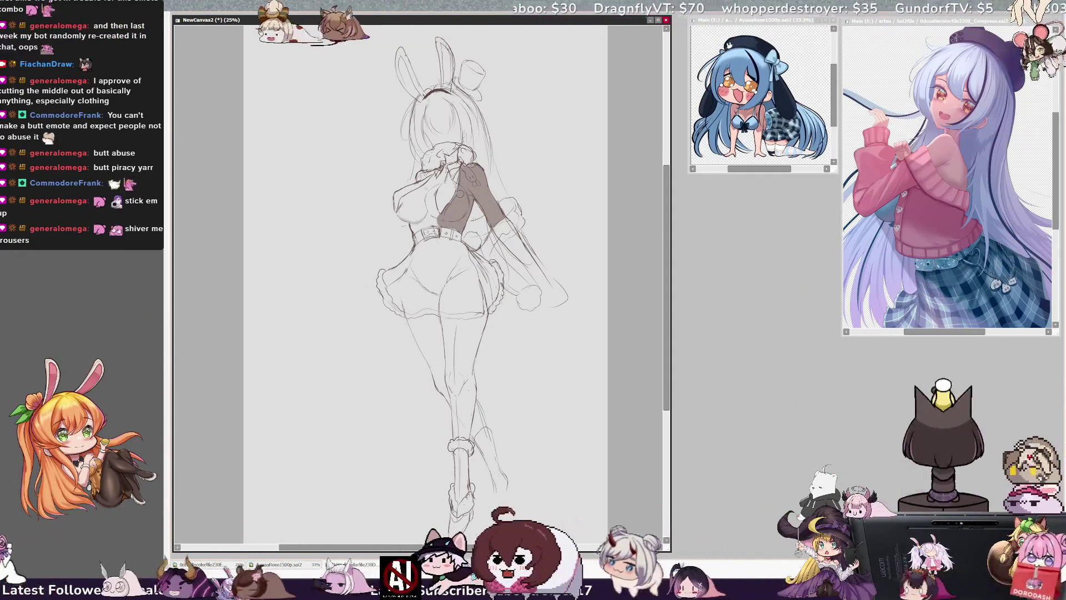
drag(436, 180, 403, 219)
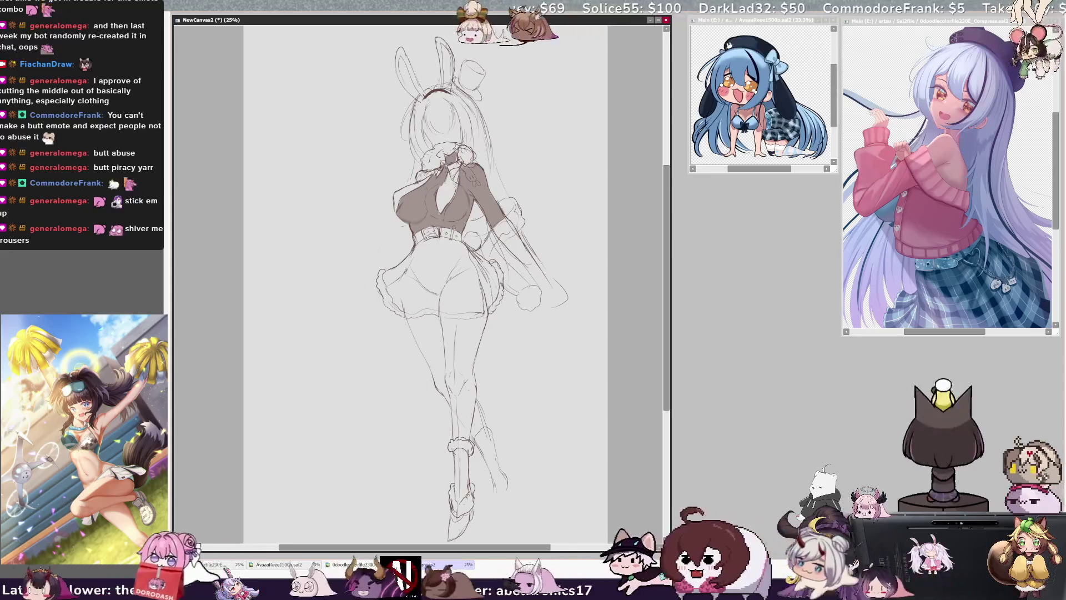
Darken the edge of the jacket shading and select Layer2, checking the drawing in mirrored view
drag(395, 199, 398, 221)
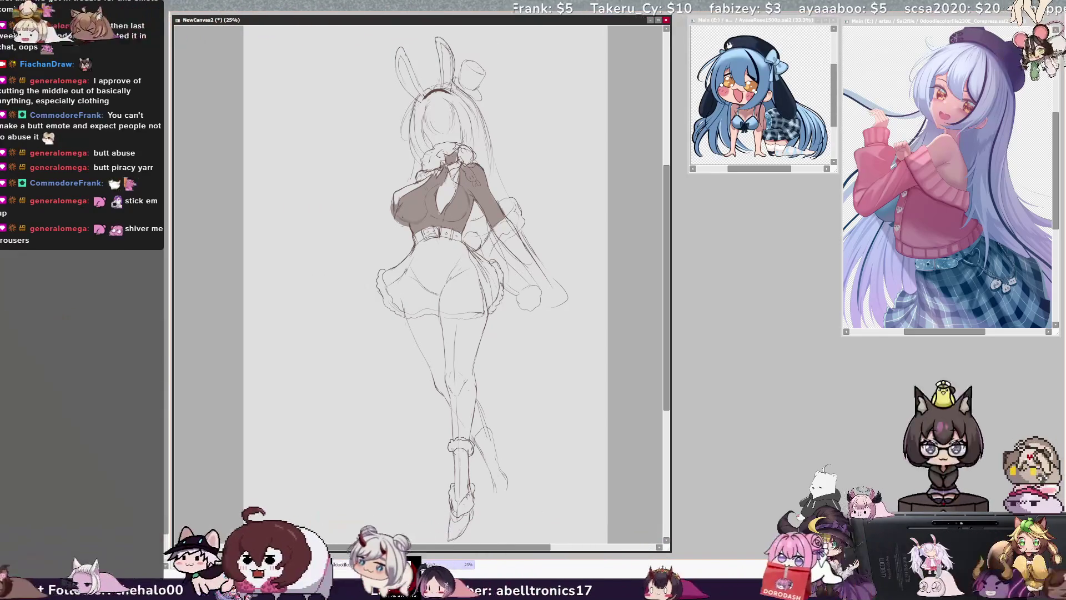
ctrl+shift+click(418, 227)
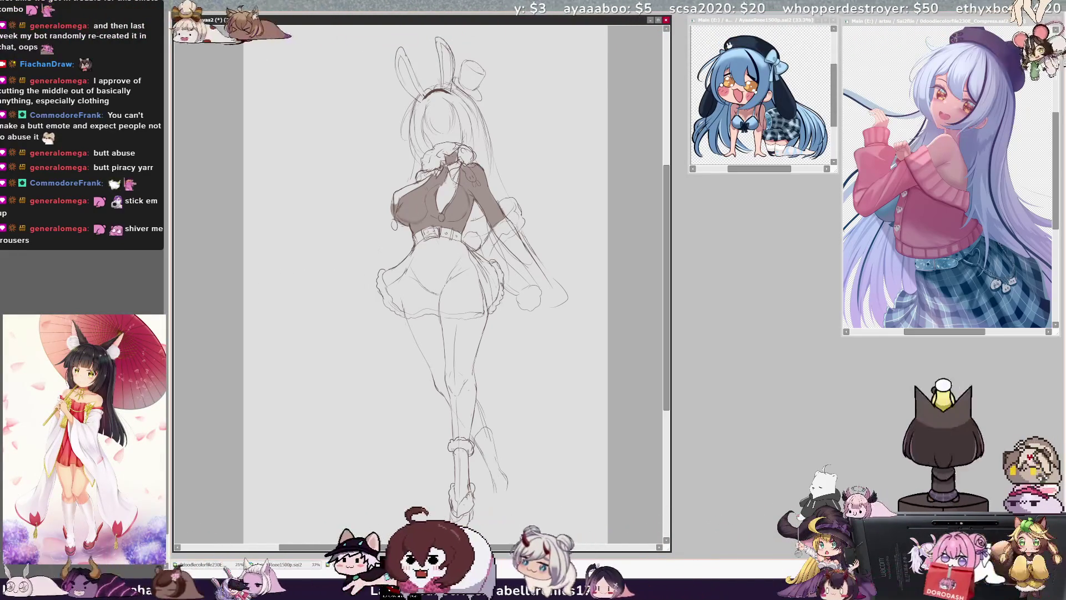
key(h)
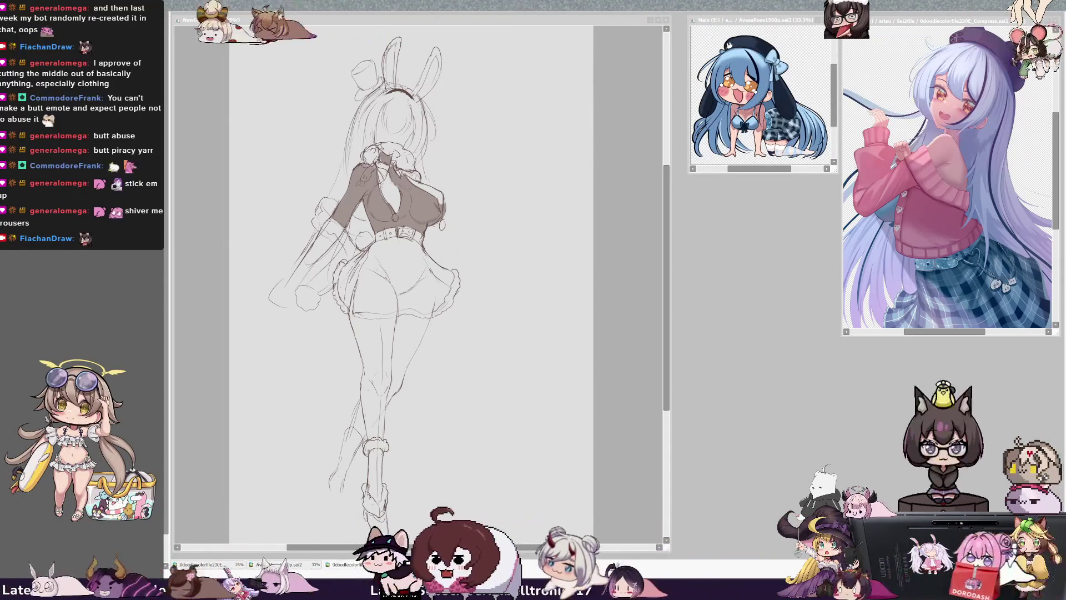
key(alt+Tab)
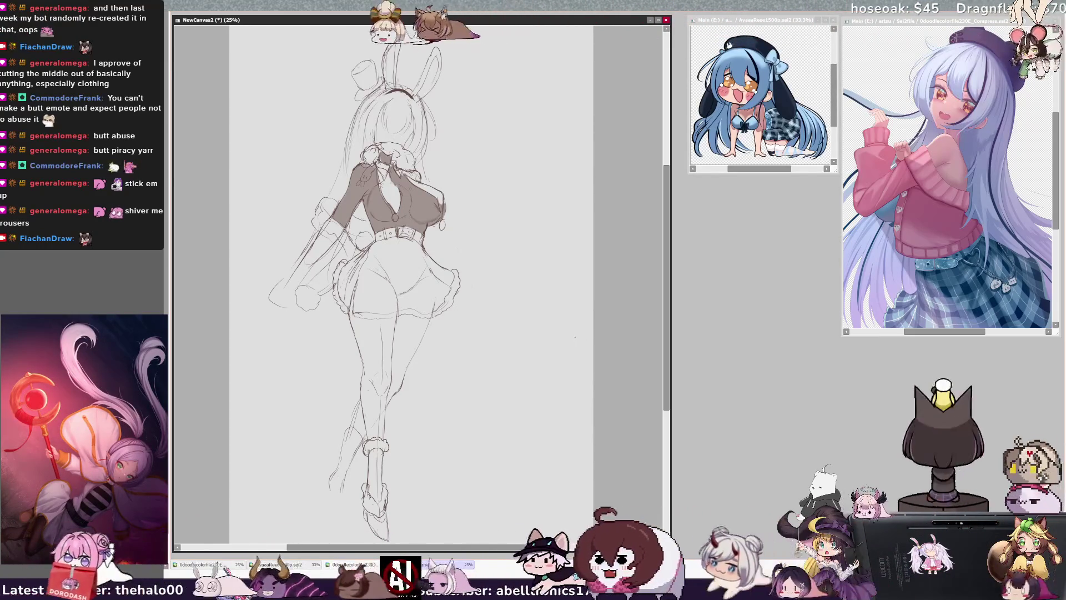
key(h)
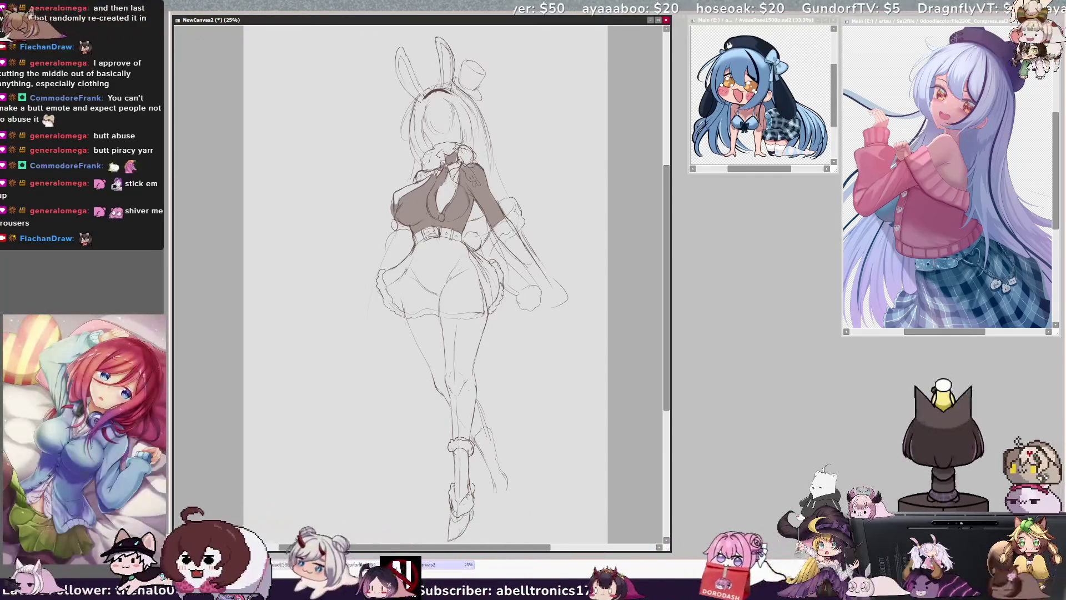
key(h)
key(h)
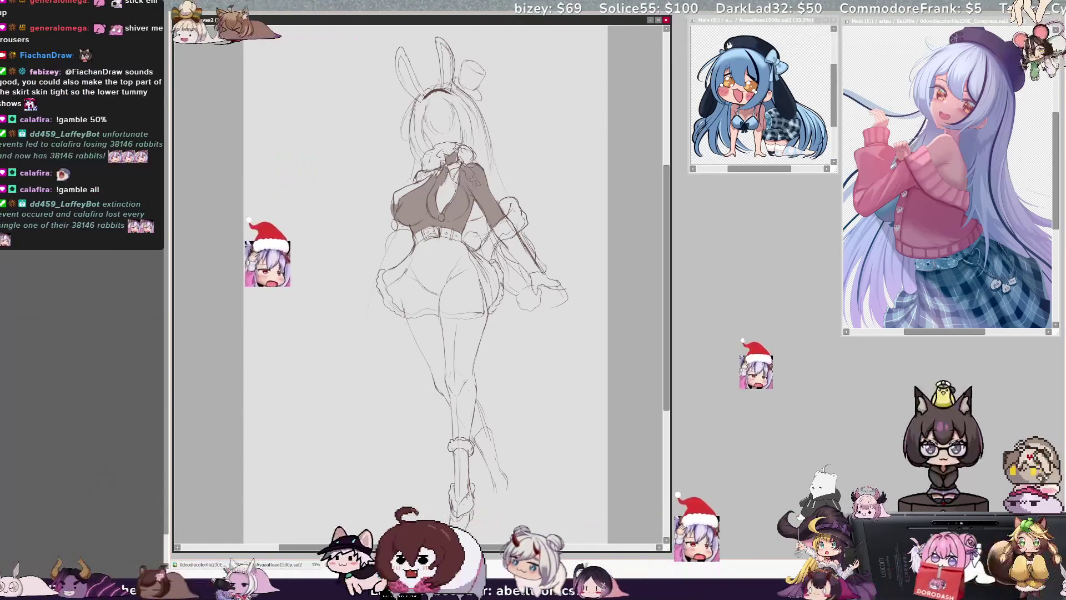
Sketch a detailed hand beside the hip over the rough circle ending the lowered arm
drag(450, 507, 449, 537)
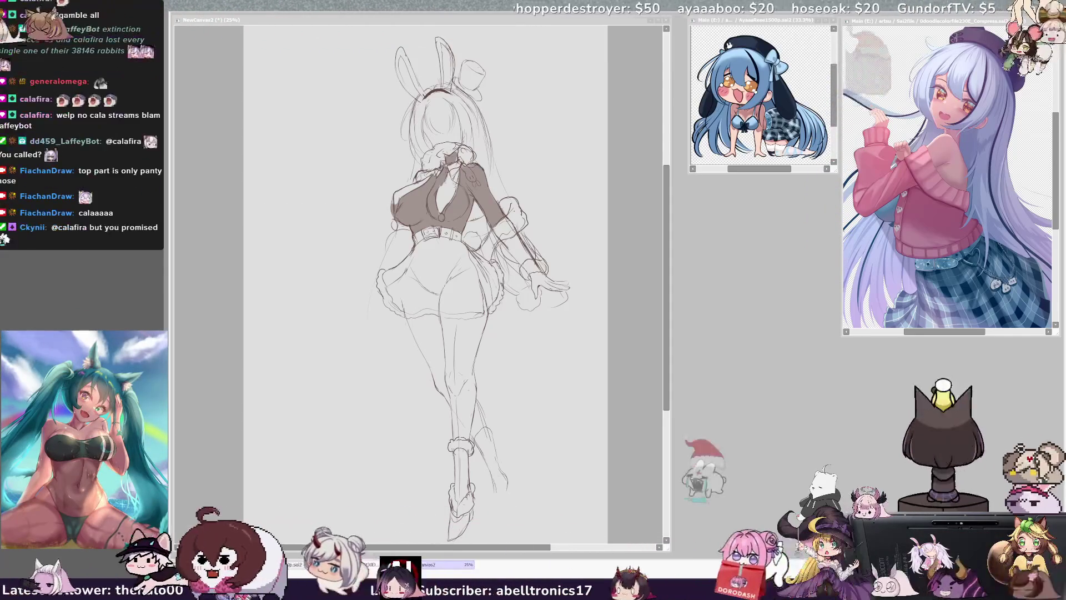
Draw a long flowing hair strand down beside the figure, checking proportions in mirrored view
click(641, 308)
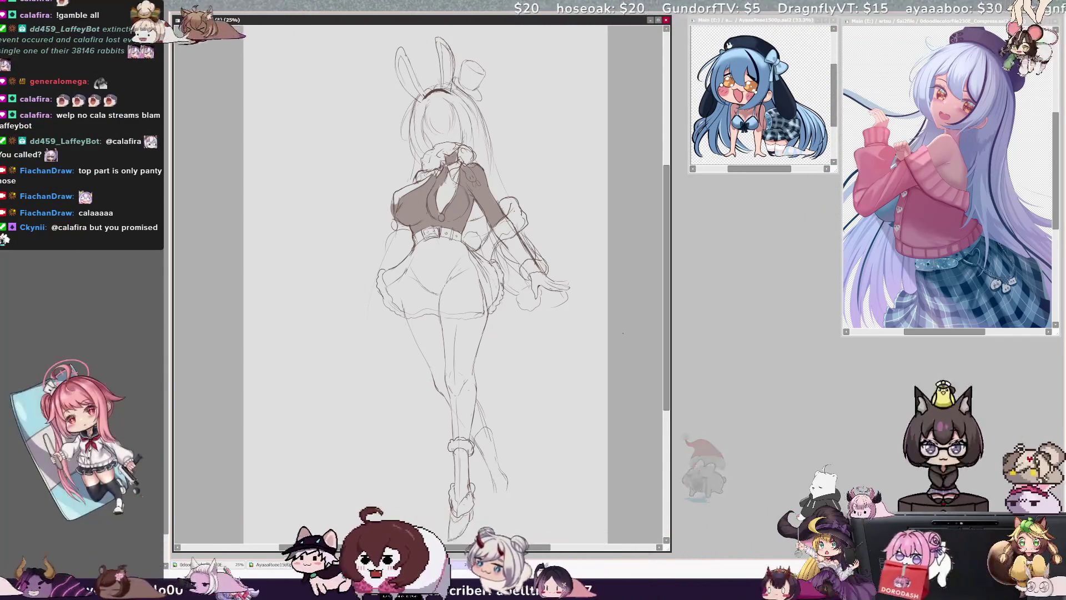
key(h)
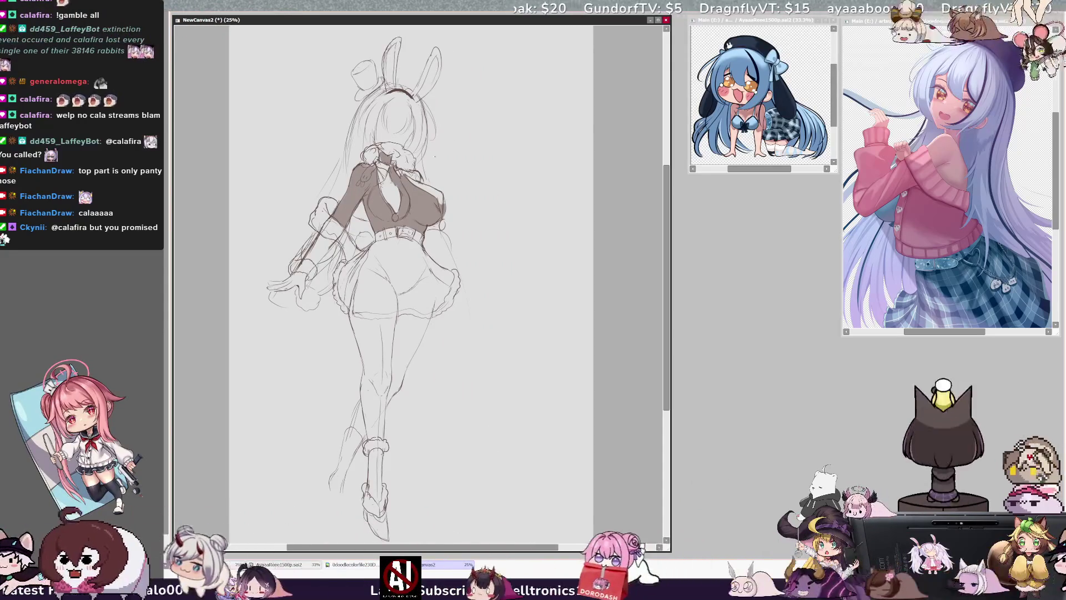
key(h)
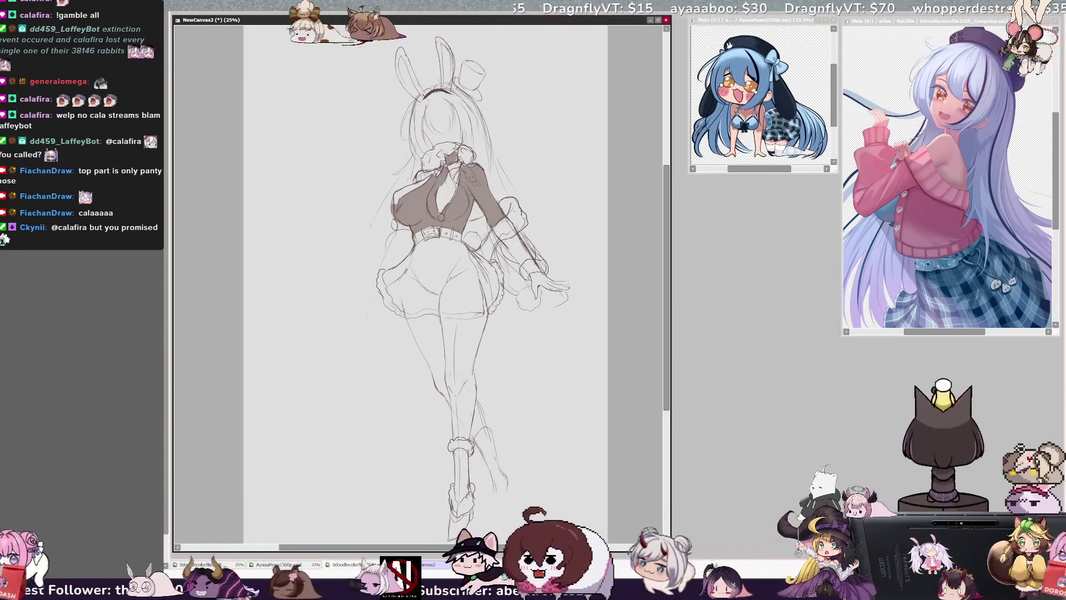
drag(377, 233, 383, 414)
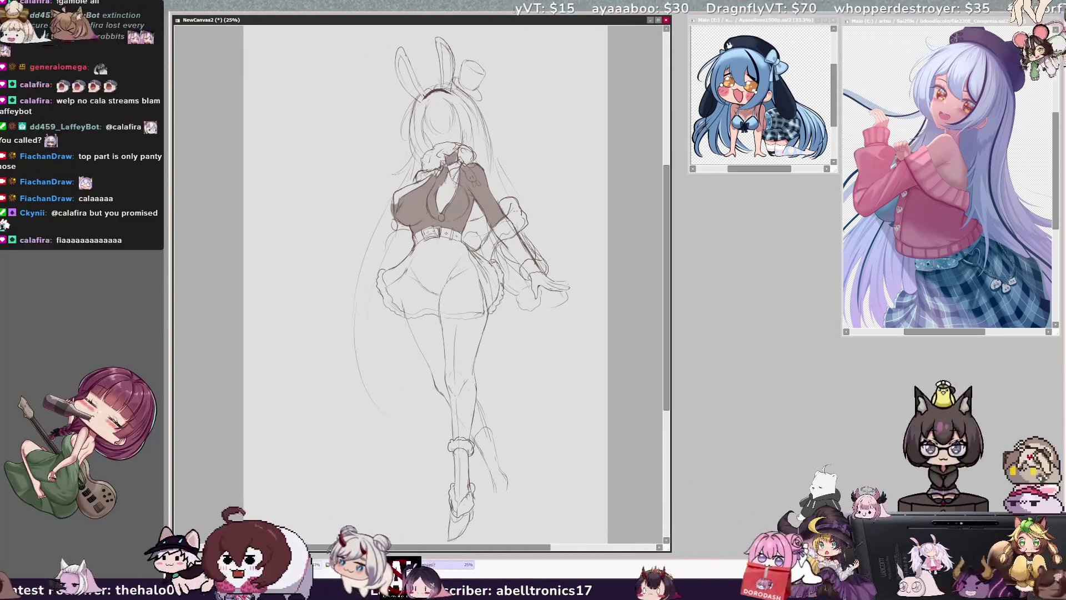
key(h)
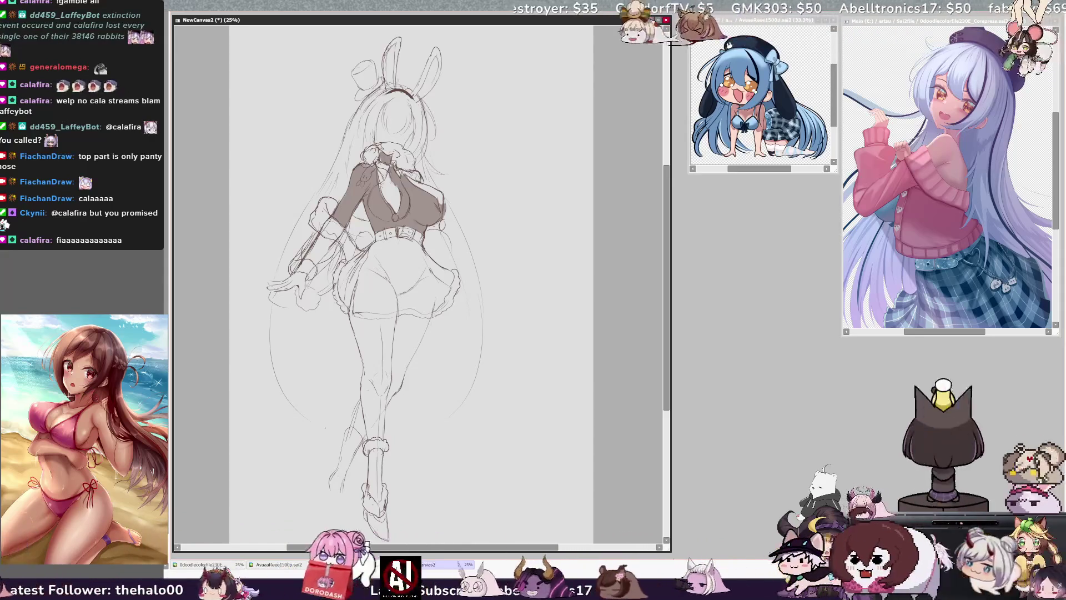
Rotate the whole sketch slightly counter-clockwise and reposition it, then add a line along the left thigh
key(ctrl+t)
drag(606, 475, 622, 455)
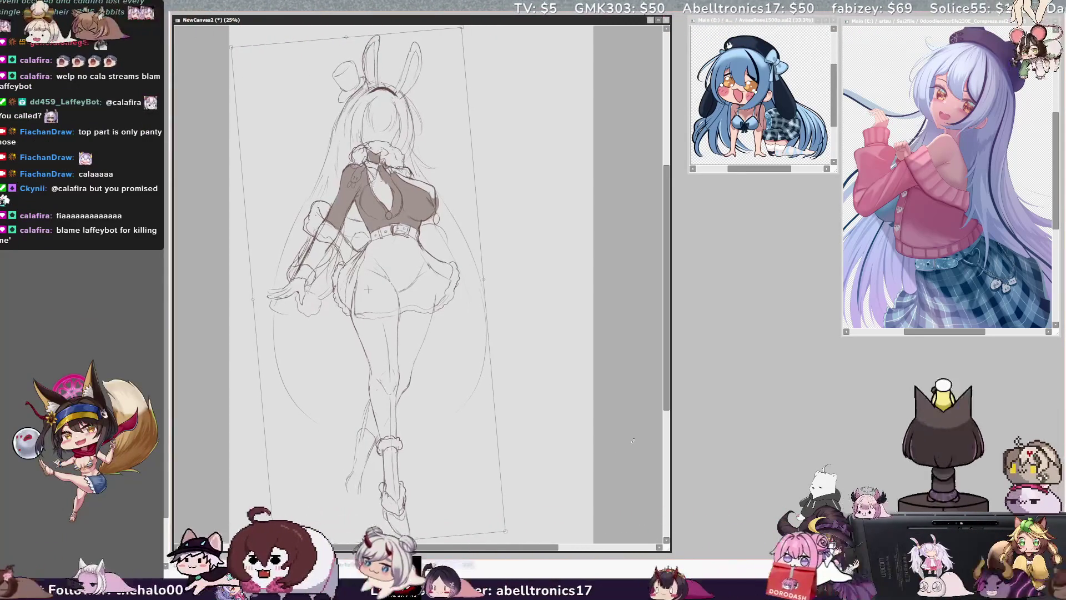
mouse_move(481, 428)
mouse_down()
mouse_move(500, 428)
mouse_move(474, 409)
mouse_up()
key(h)
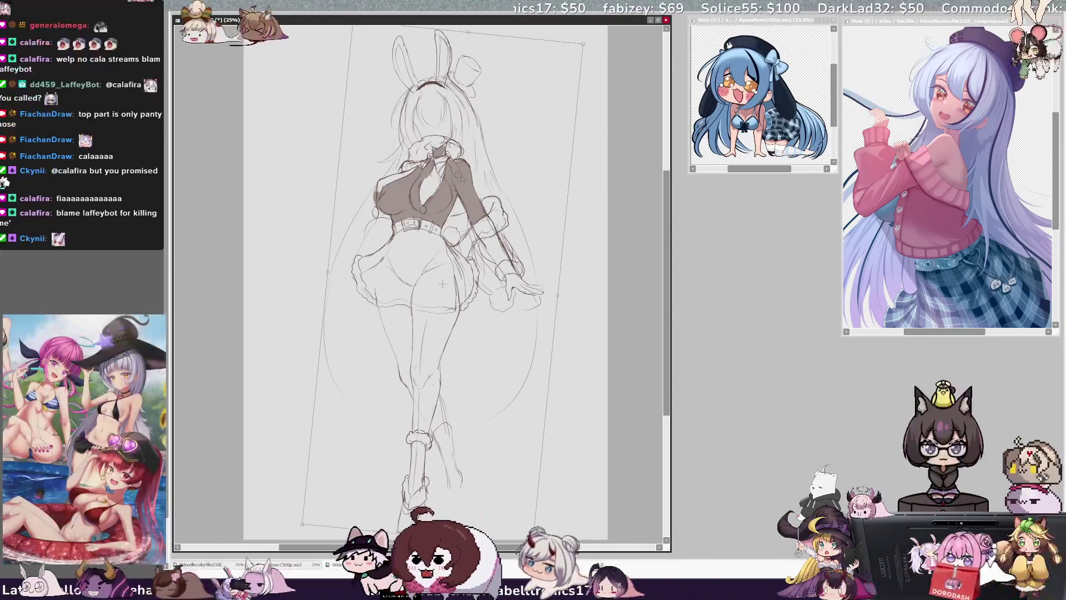
key(Return)
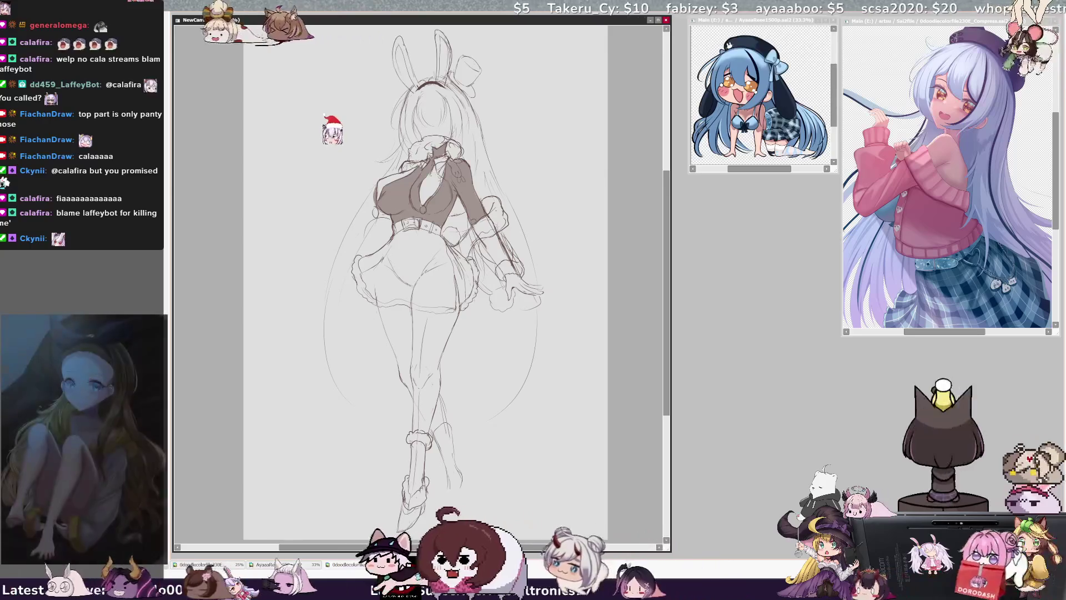
drag(385, 311, 404, 364)
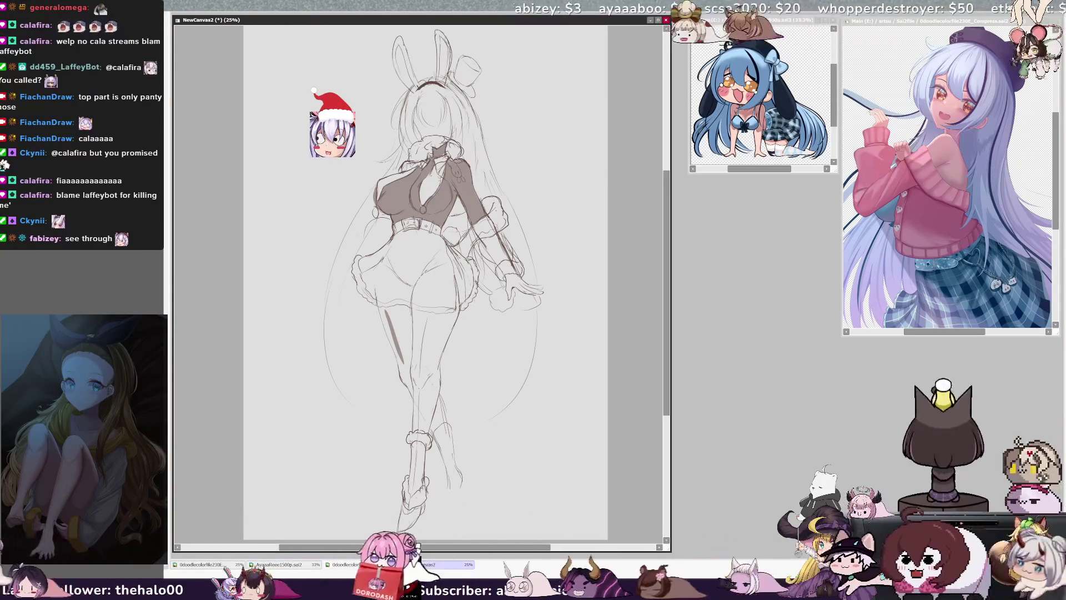
Widen the brown shading down the thigh and reduce the brush size with the [ key
drag(389, 313, 418, 422)
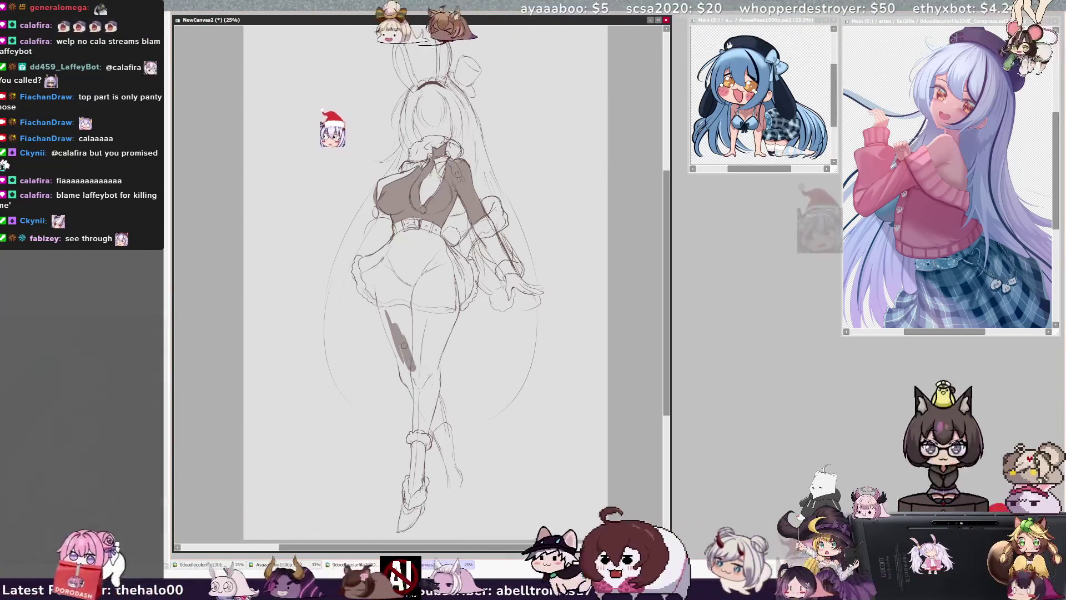
drag(417, 359, 424, 368)
key(bracketleft)
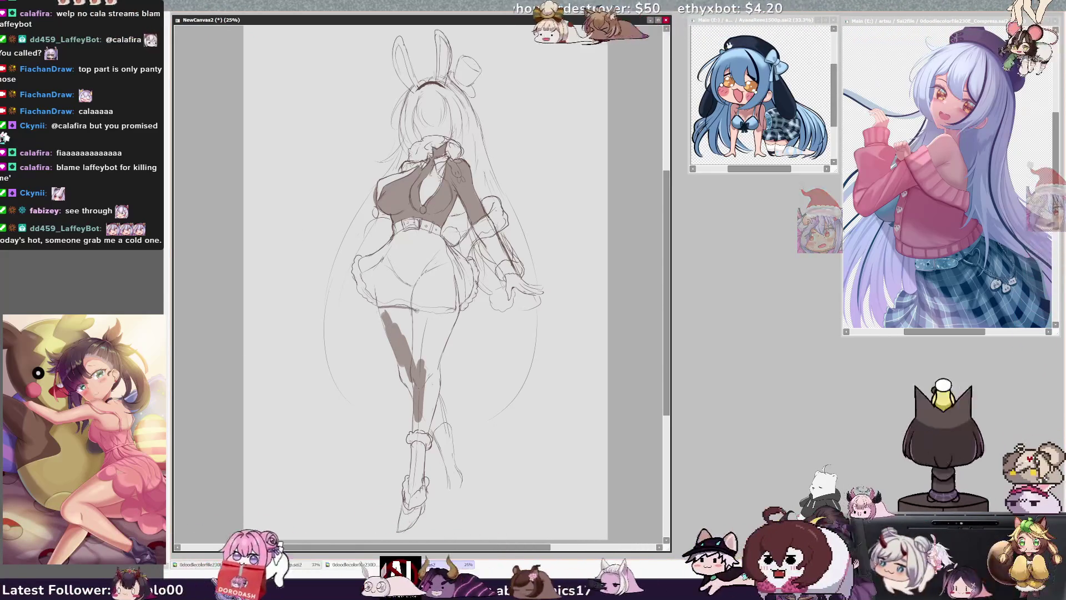
key(bracketleft)
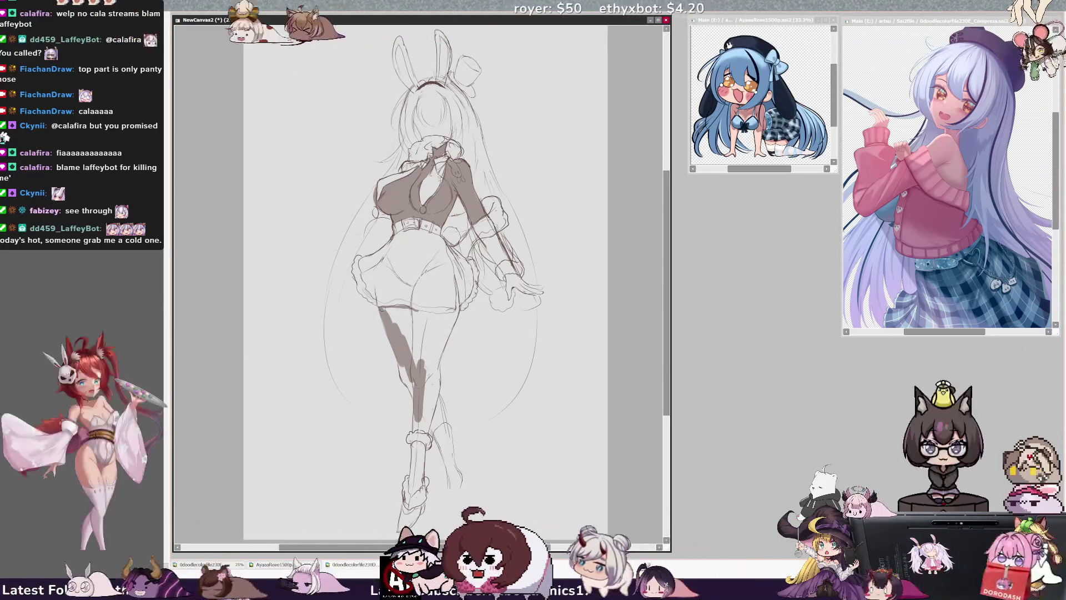
key(bracketleft)
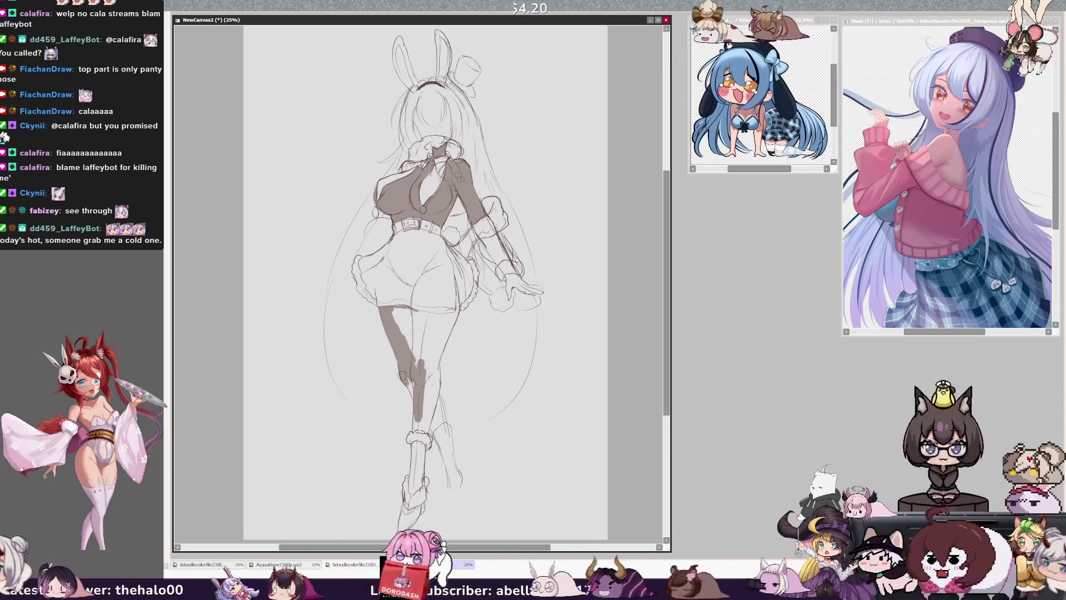
key(bracketleft)
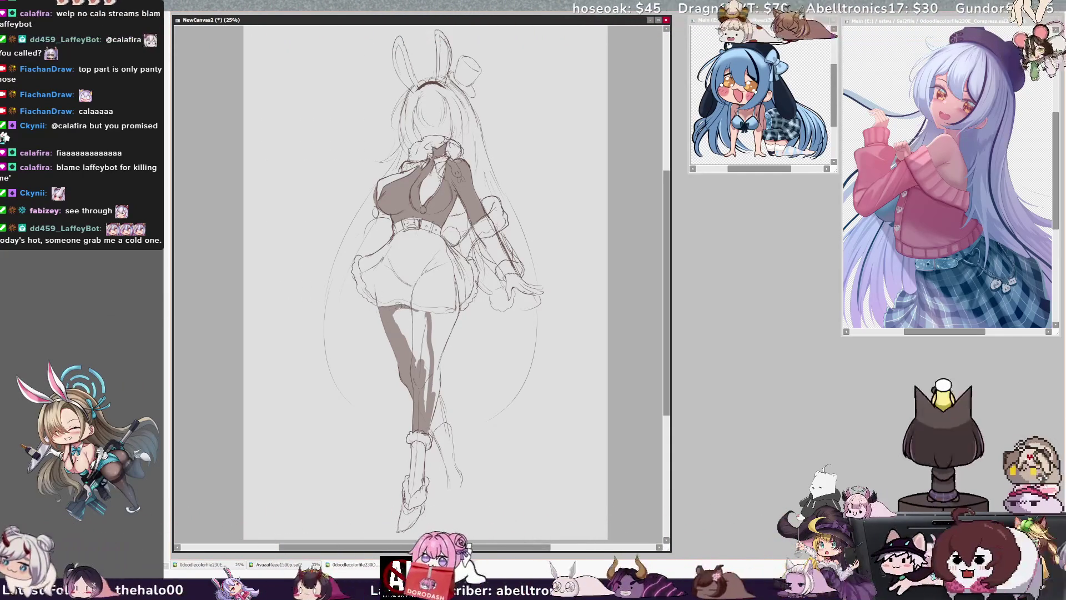
Fill the upper legs, light leg stripe, lower leg and thigh edge beside the shorts with brown
mouse_move(402, 302)
mouse_down()
mouse_move(419, 317)
mouse_move(412, 322)
mouse_move(425, 317)
mouse_move(416, 364)
mouse_up()
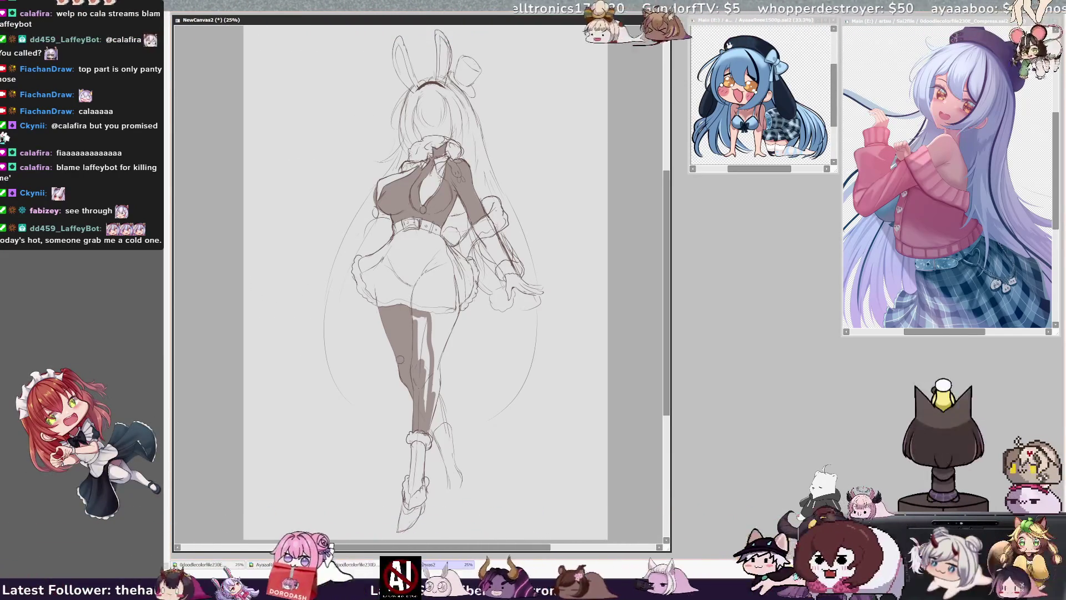
mouse_move(422, 312)
mouse_down()
mouse_move(427, 403)
mouse_move(435, 388)
mouse_move(425, 425)
mouse_up()
drag(438, 380, 432, 392)
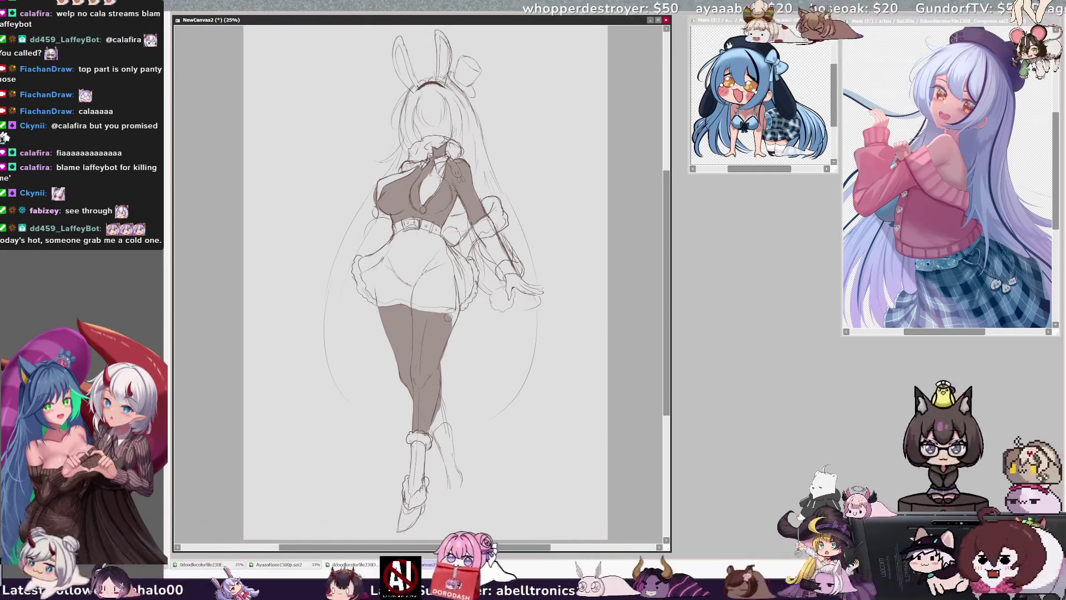
drag(454, 277, 450, 311)
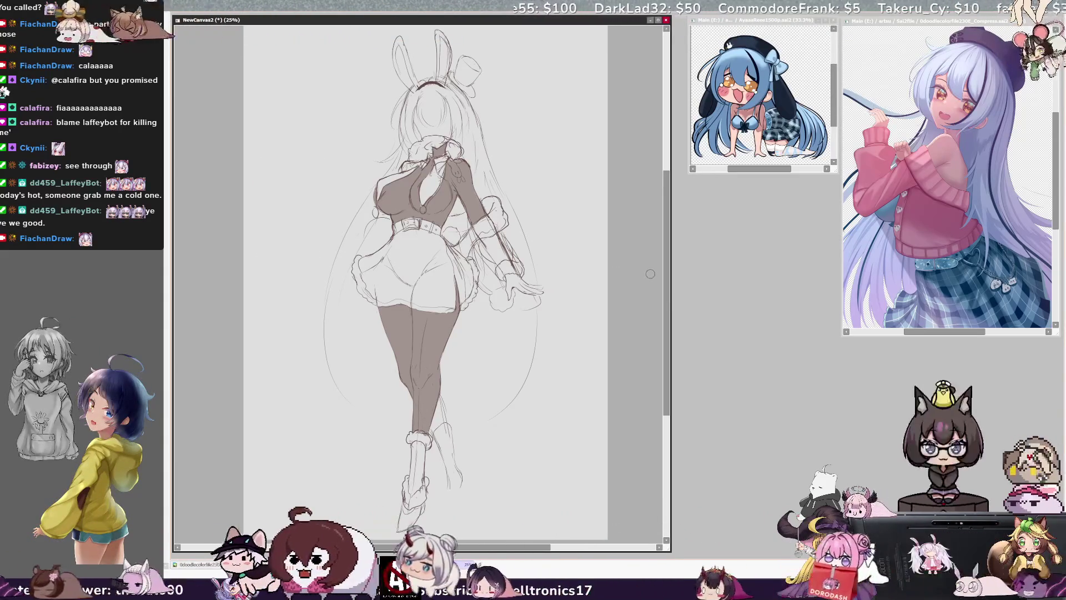
Undo the last stroke and shade brown along the outer edge of the lower leg
key(ctrl+z)
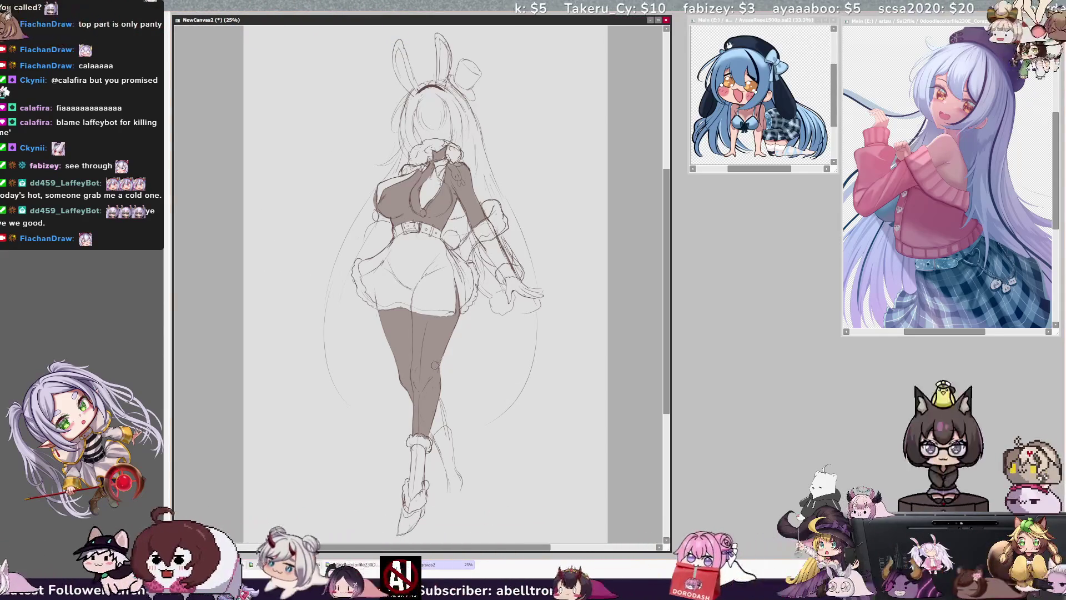
drag(433, 397, 443, 432)
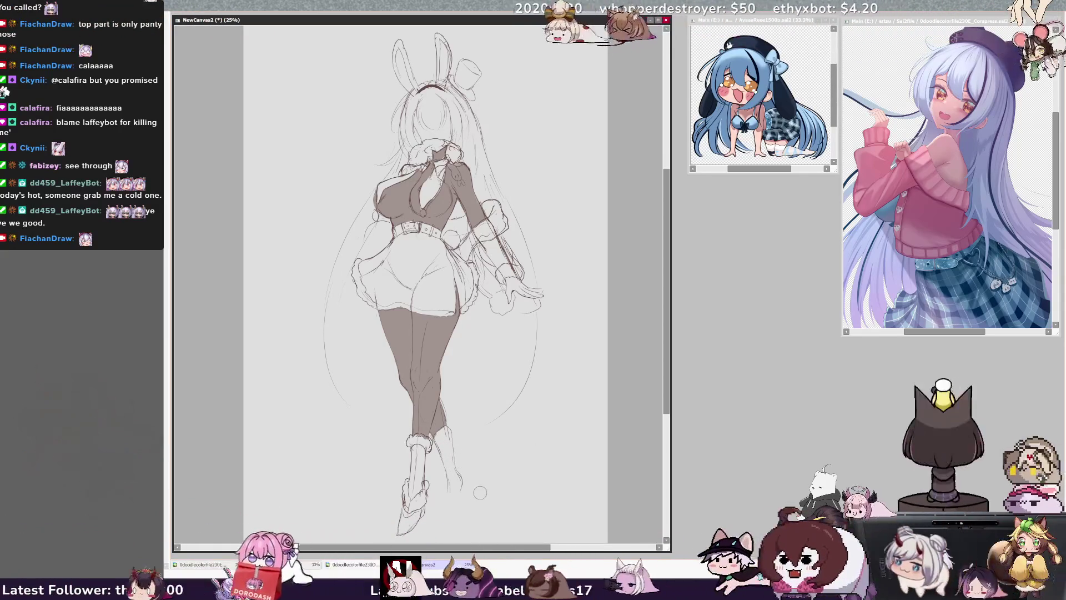
scroll(655, 388, up, 3)
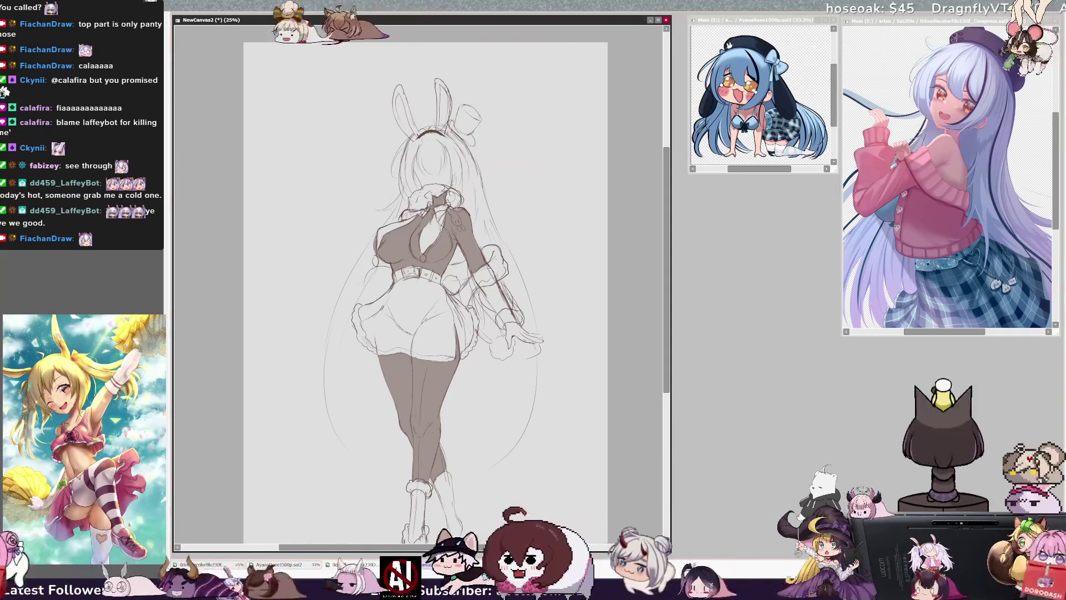
Shade the collar bow and ruffle, then undo the overly dark collar shading
drag(450, 192, 455, 195)
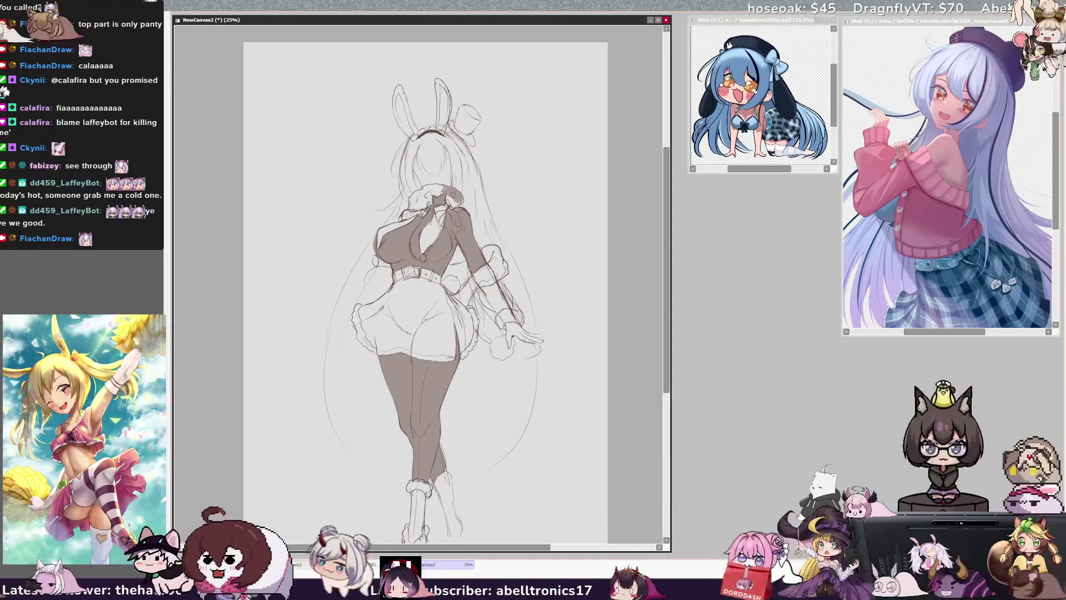
mouse_move(413, 209)
mouse_down()
mouse_move(430, 193)
mouse_move(453, 201)
mouse_up()
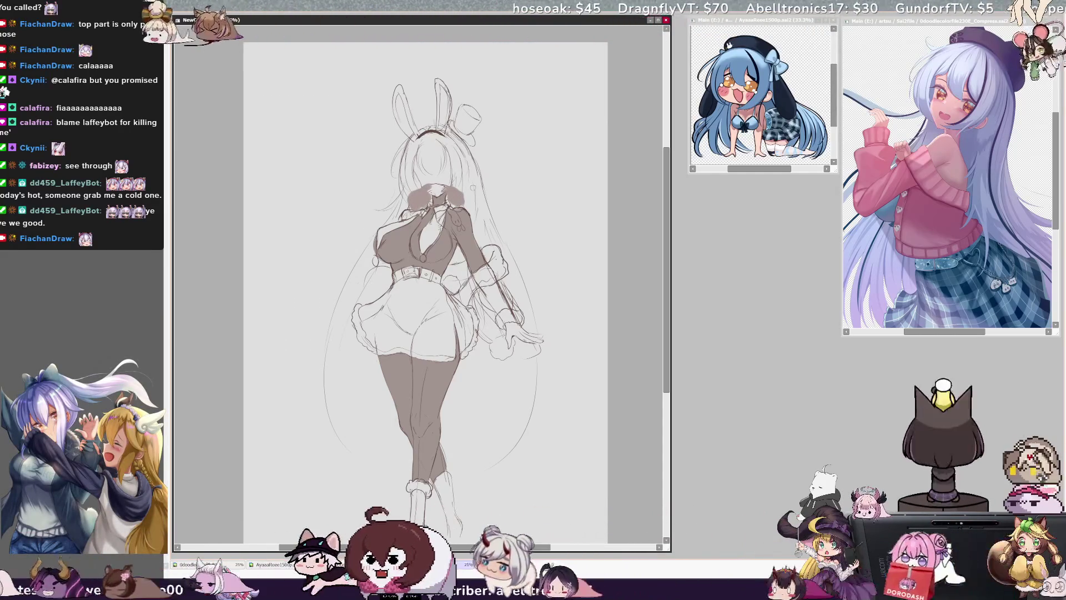
key(h)
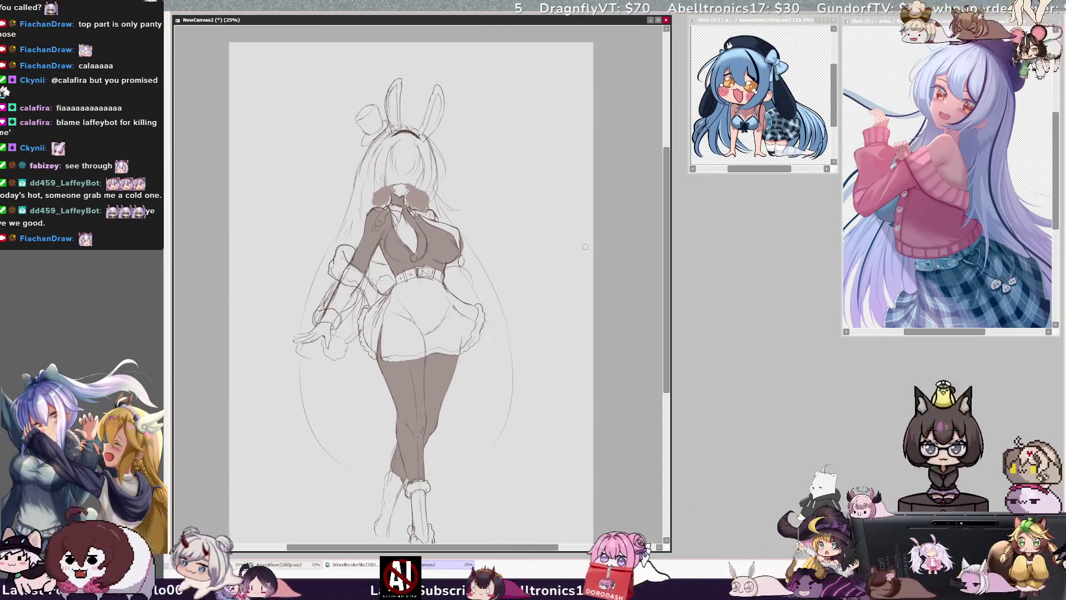
key(ctrl+z)
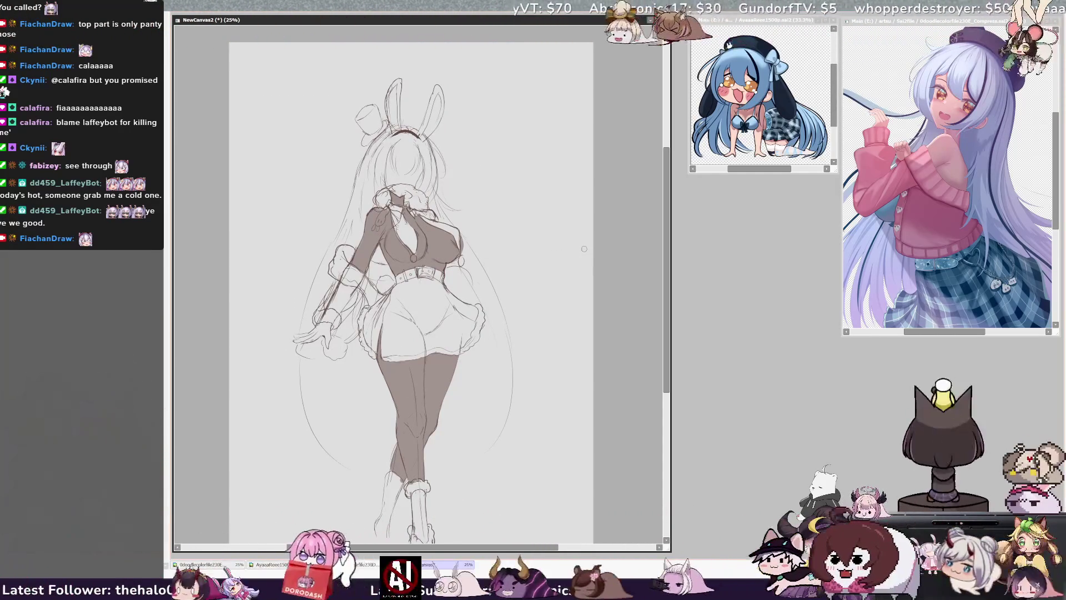
Find the layer holding the leg area and compare the drawing in mirrored view
scroll(667, 251, up, 1)
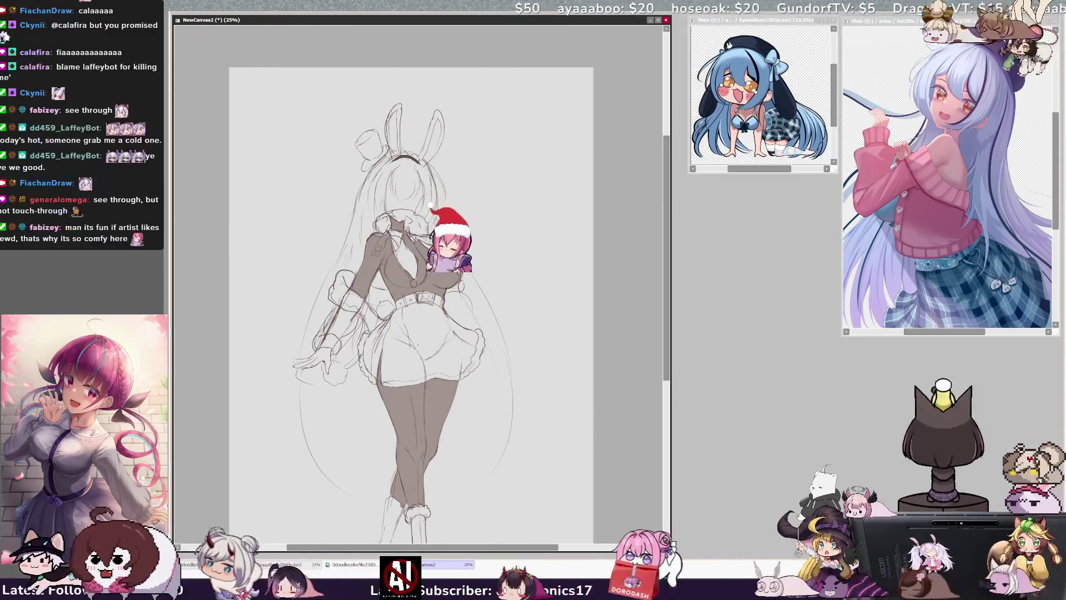
ctrl+shift+click(431, 366)
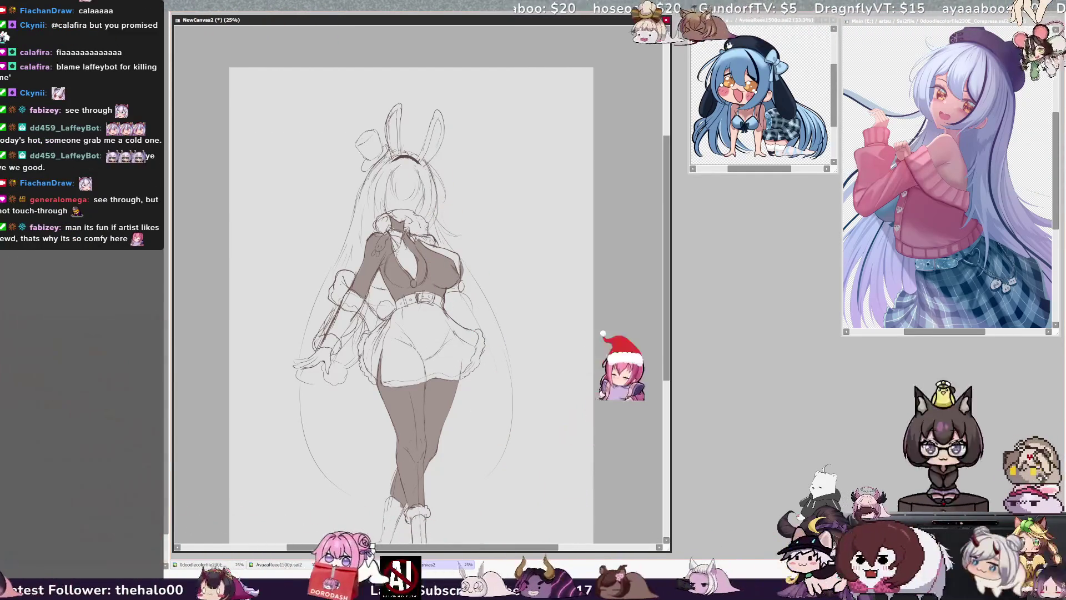
key(h)
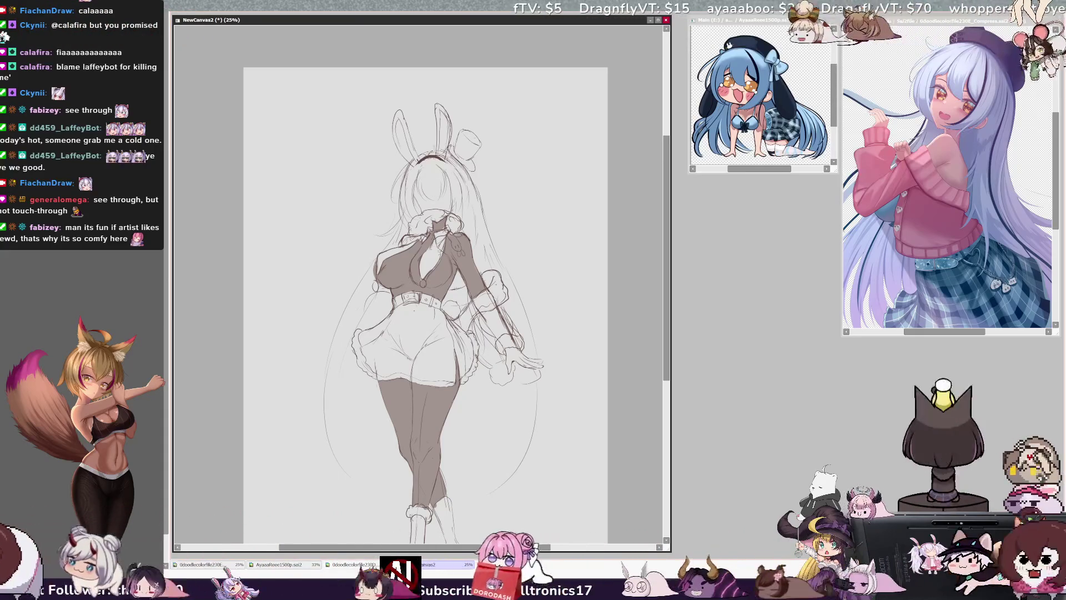
key(h)
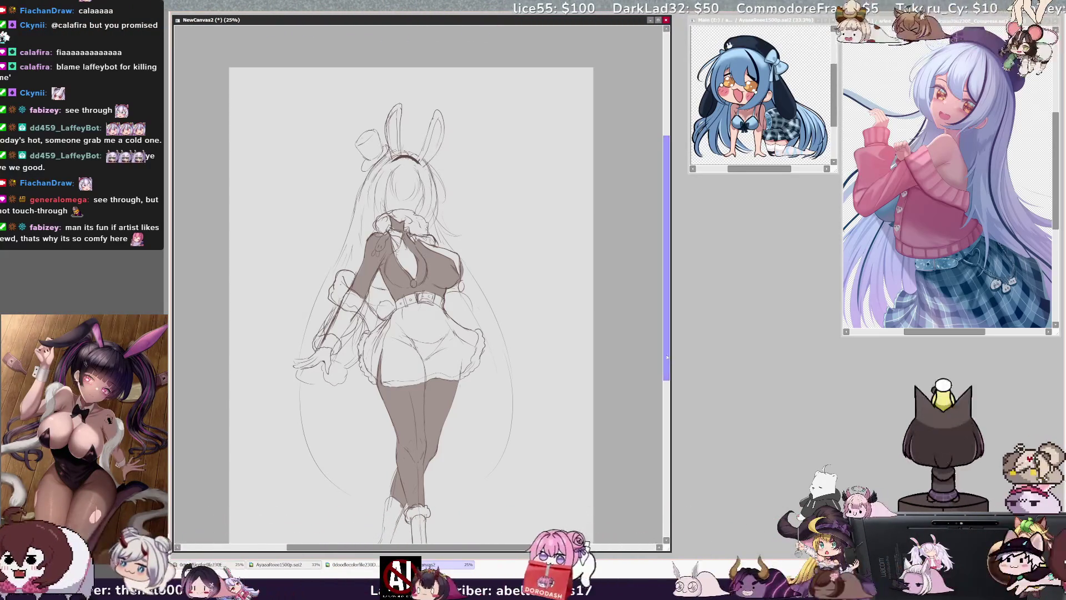
Check the sketch mirrored and undo the last stroke at the boot toe
key(h)
drag(666, 357, 669, 391)
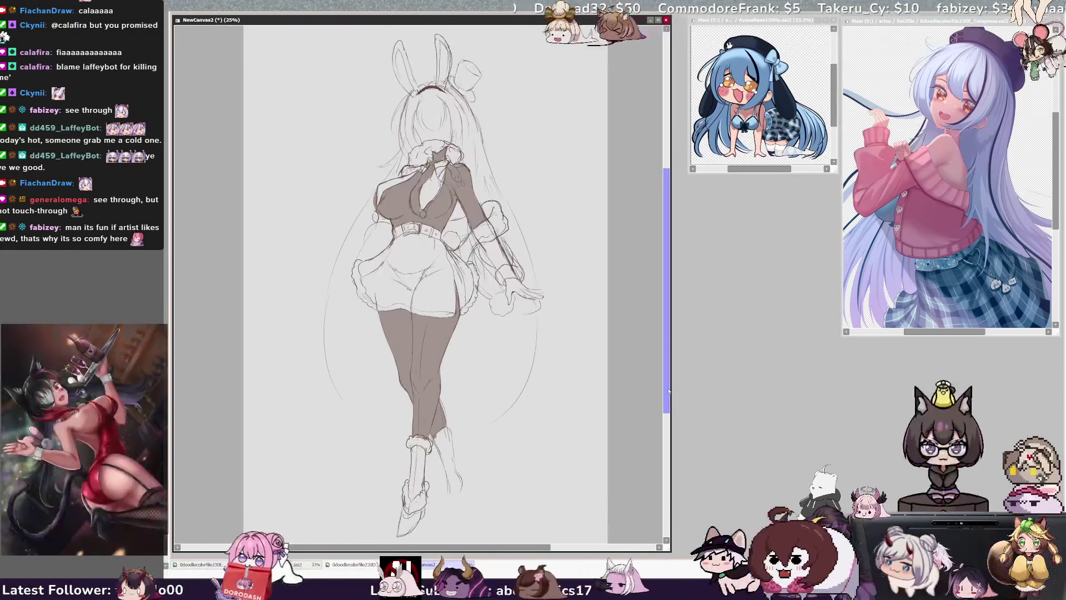
key(ctrl+z)
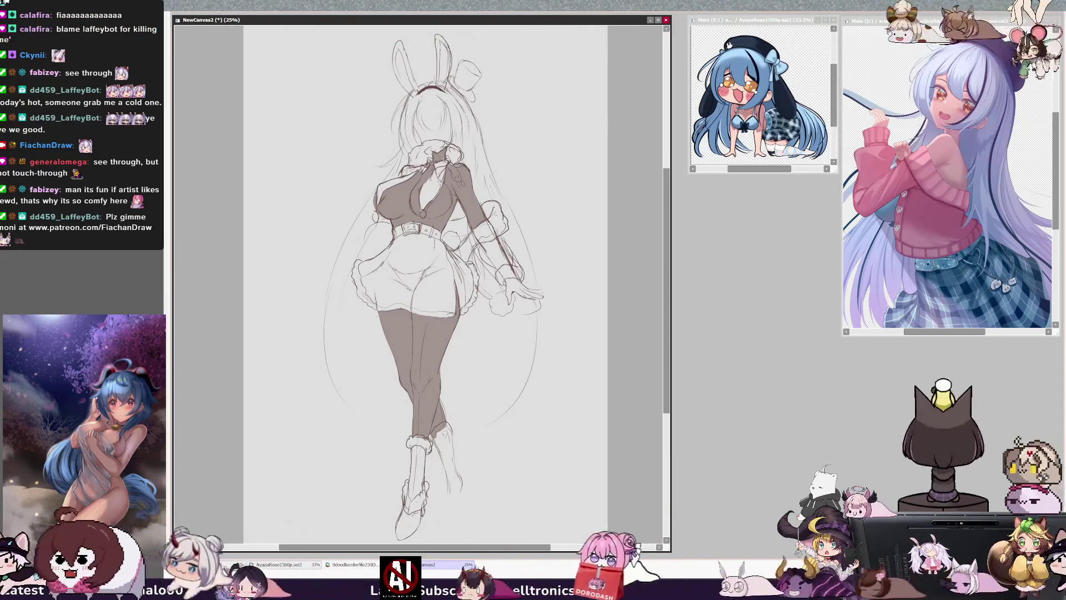
key(h)
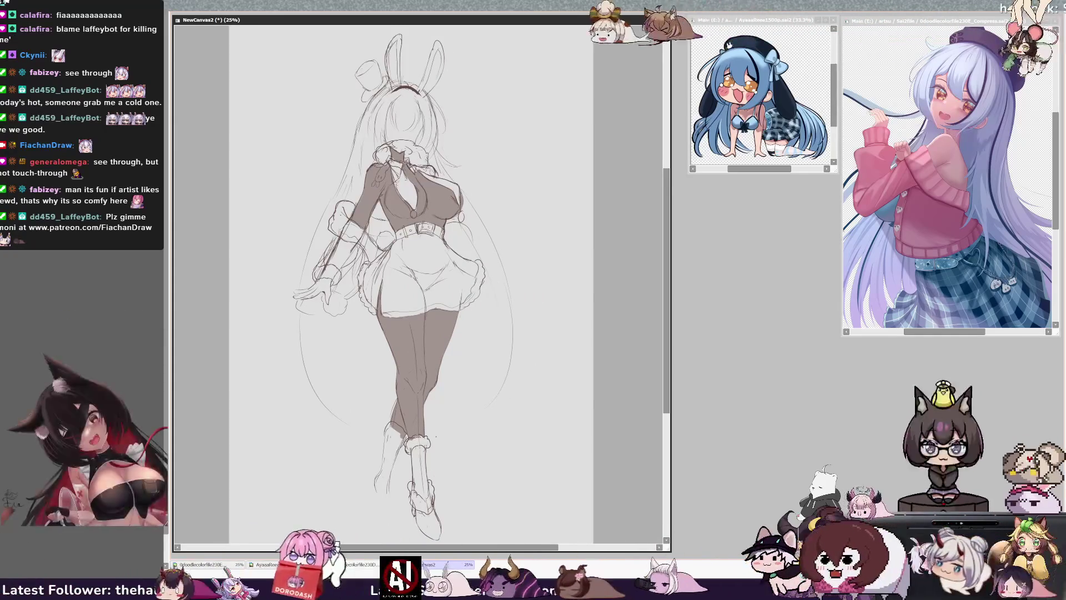
key(h)
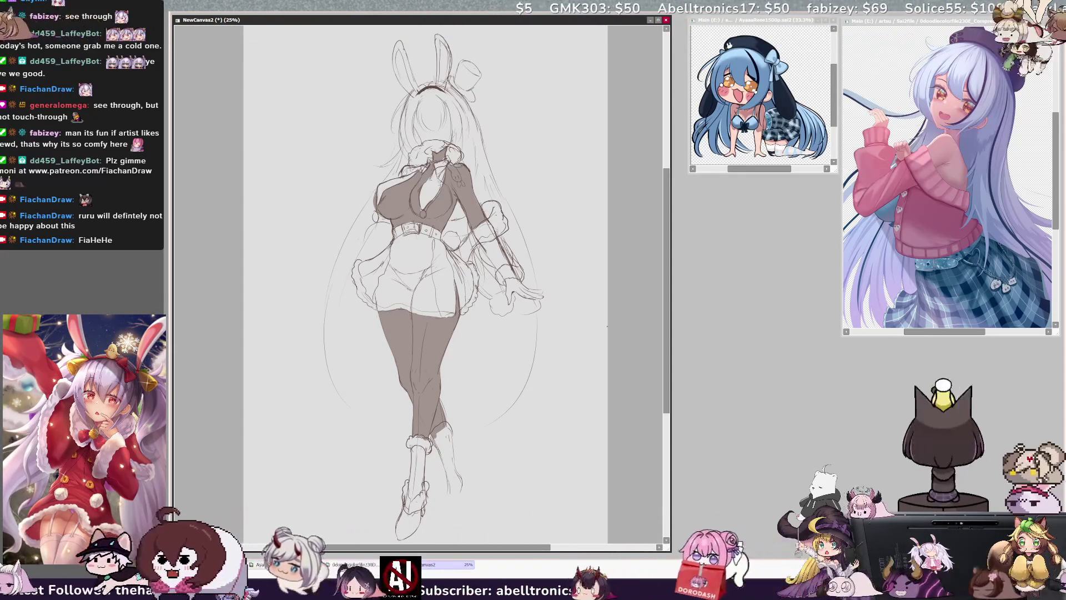
scroll(422, 277, up, 2)
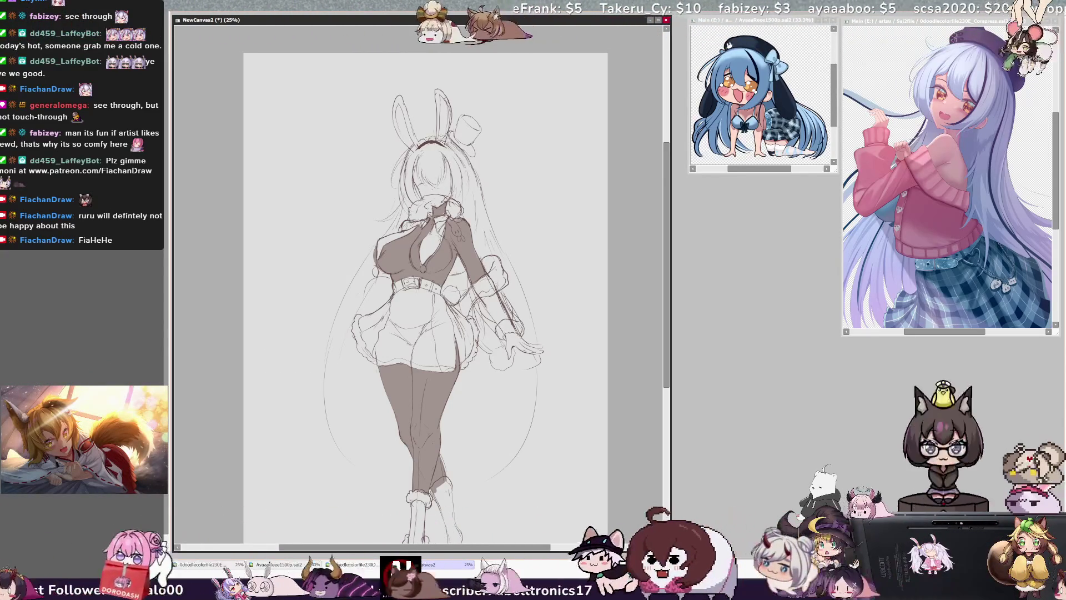
key(h)
scroll(421, 297, down, 3)
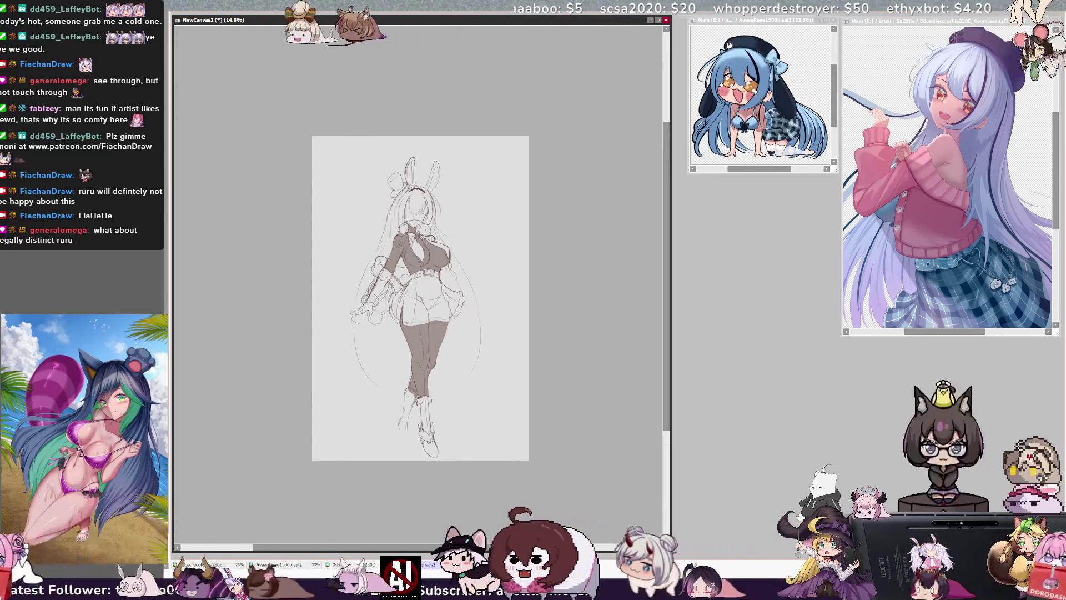
scroll(420, 298, up, 3)
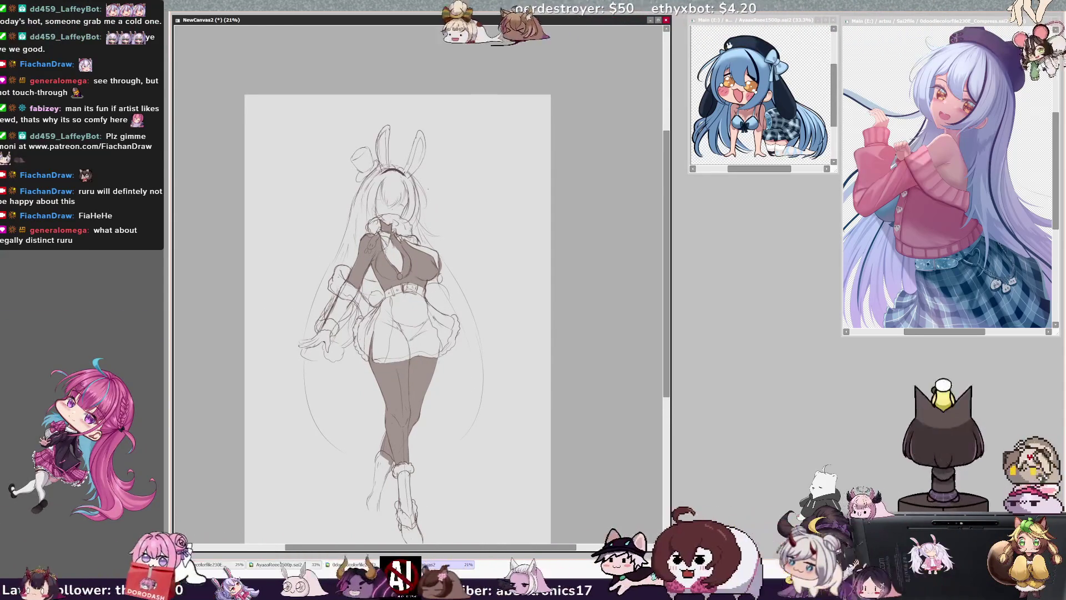
drag(552, 548, 540, 549)
key(h)
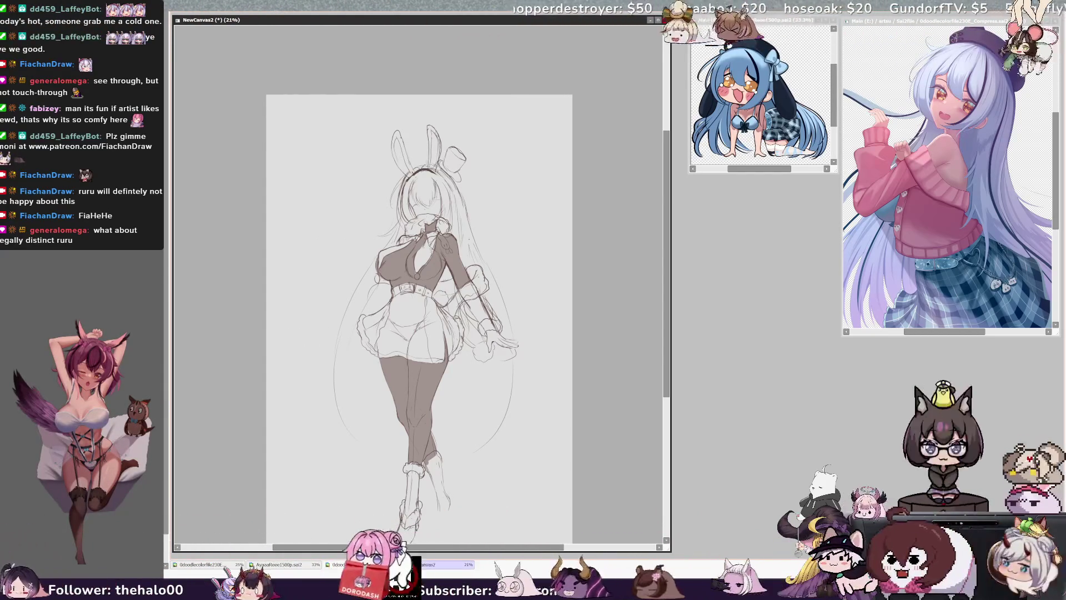
drag(352, 293, 327, 390)
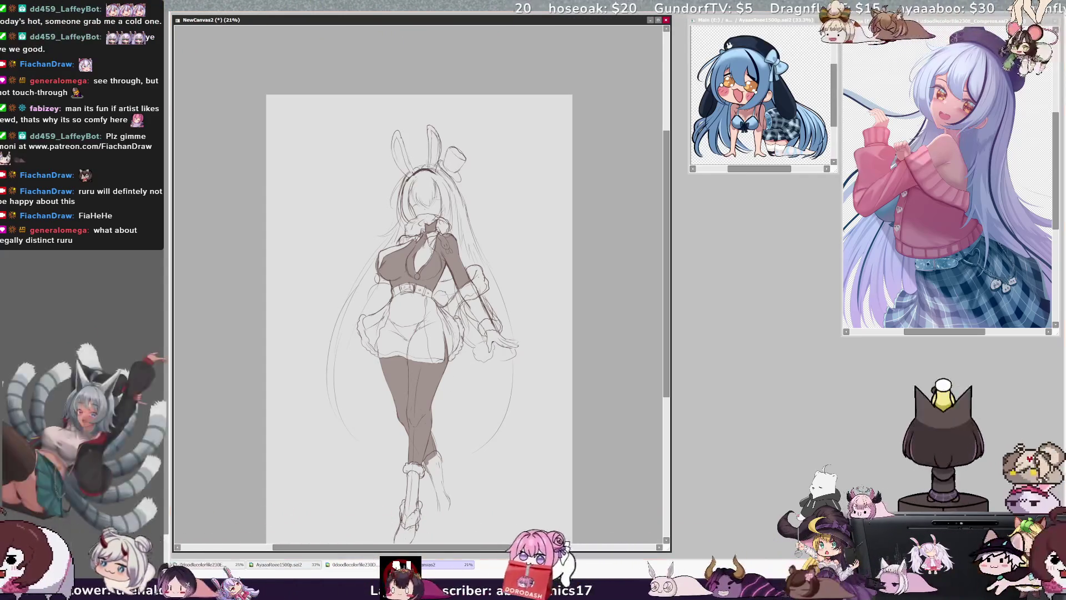
Compare with the reference illustration, then return to NewCanvas2 and check the sketch mirrored
click(727, 45)
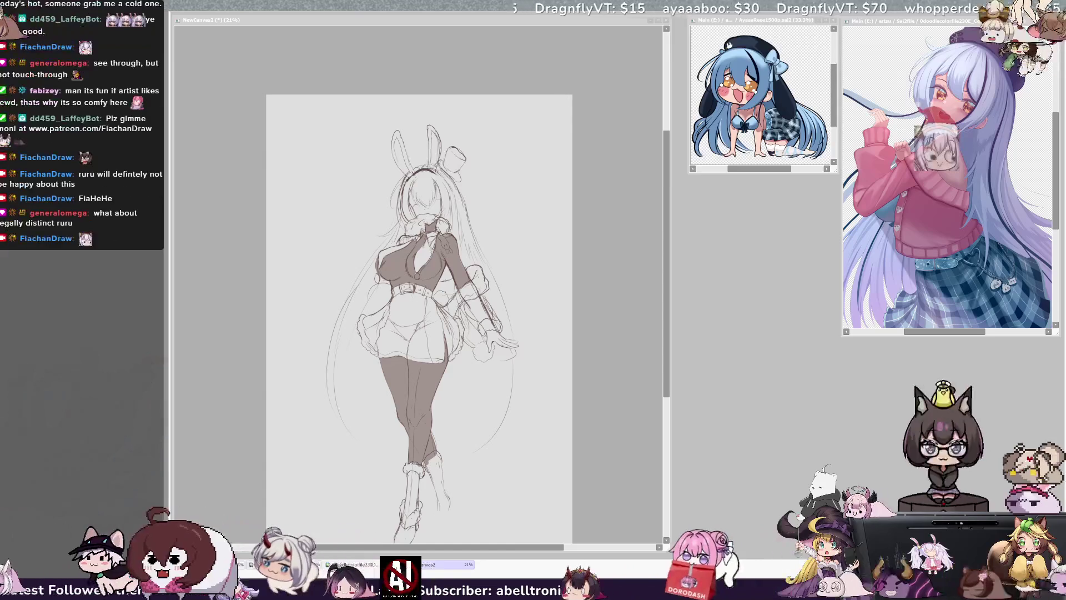
click(652, 347)
scroll(663, 360, up, 1)
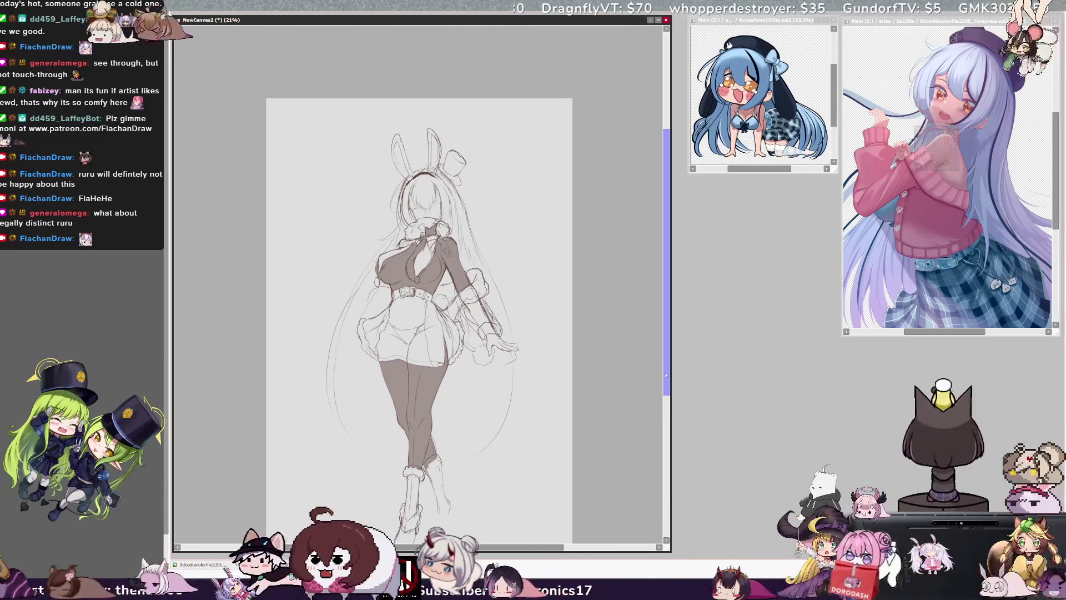
key(h)
key(h)
key(h)
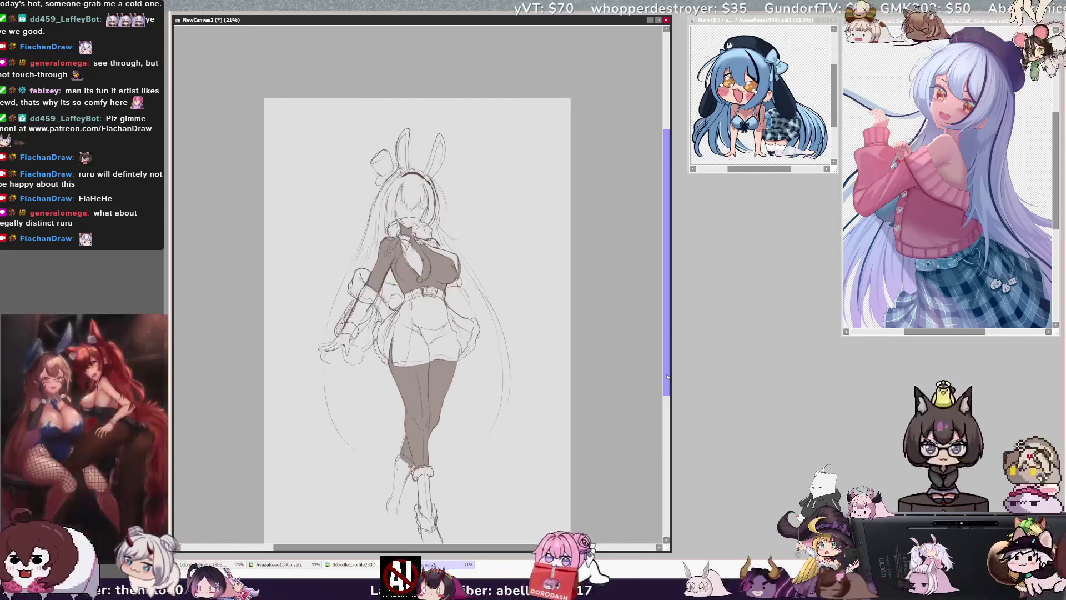
scroll(666, 376, down, 2)
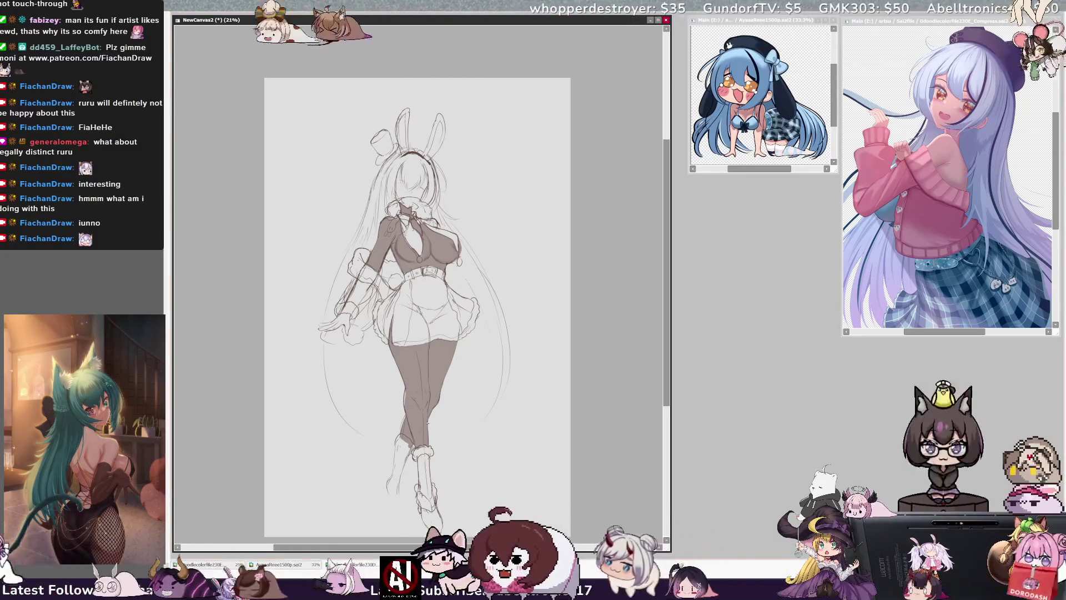
Sketch lacing on the front boot, redraw its lower outline, and lasso-select the boot
drag(428, 443, 428, 464)
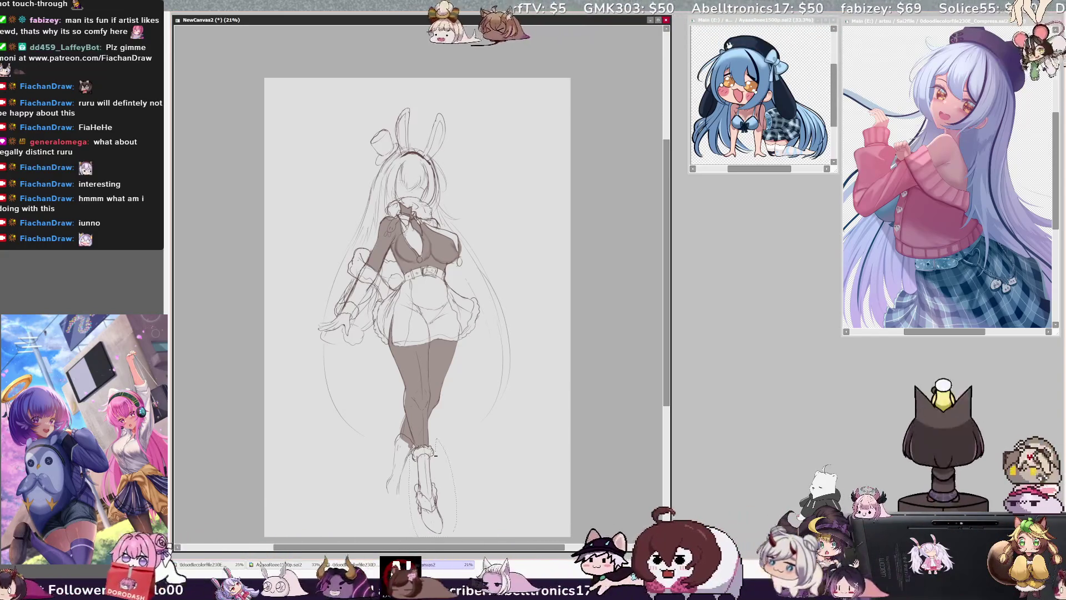
drag(409, 468, 408, 506)
click(427, 480)
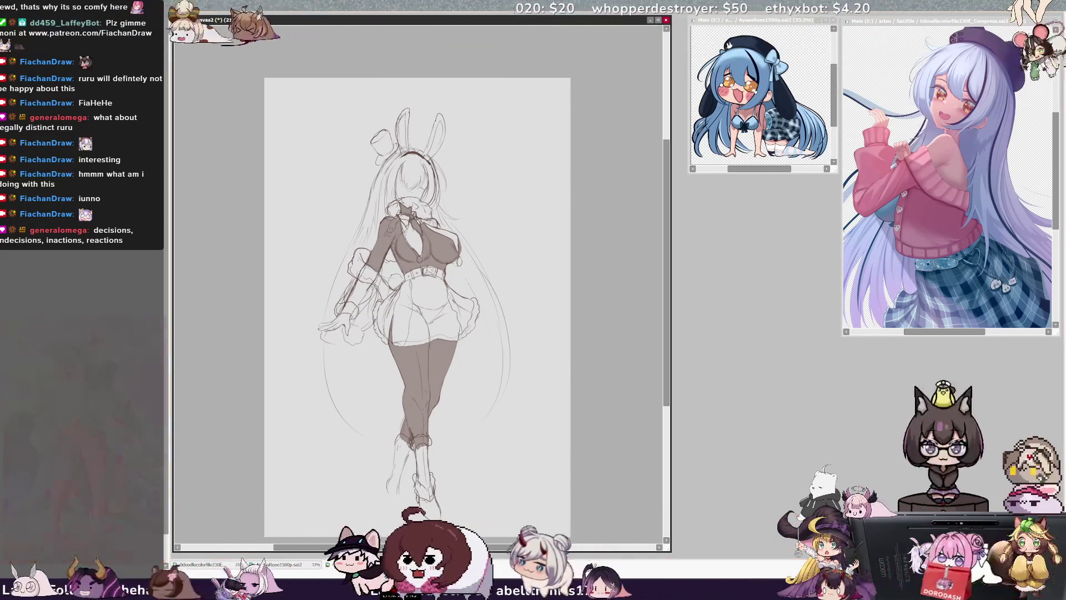
Check the boot in a mirrored view, then restore the normal view and refocus the canvas
key(h)
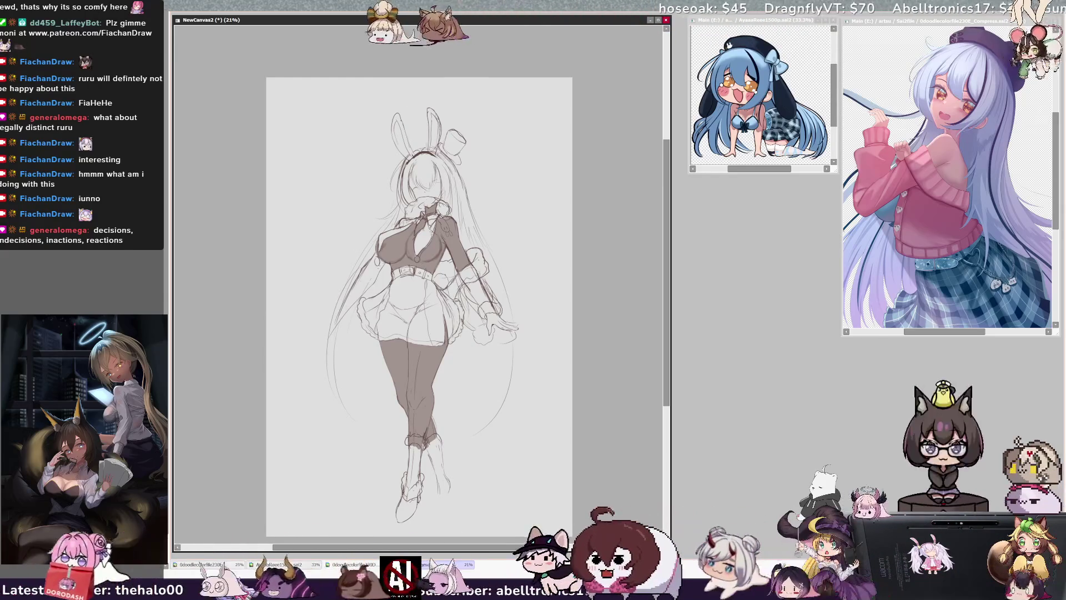
key(h)
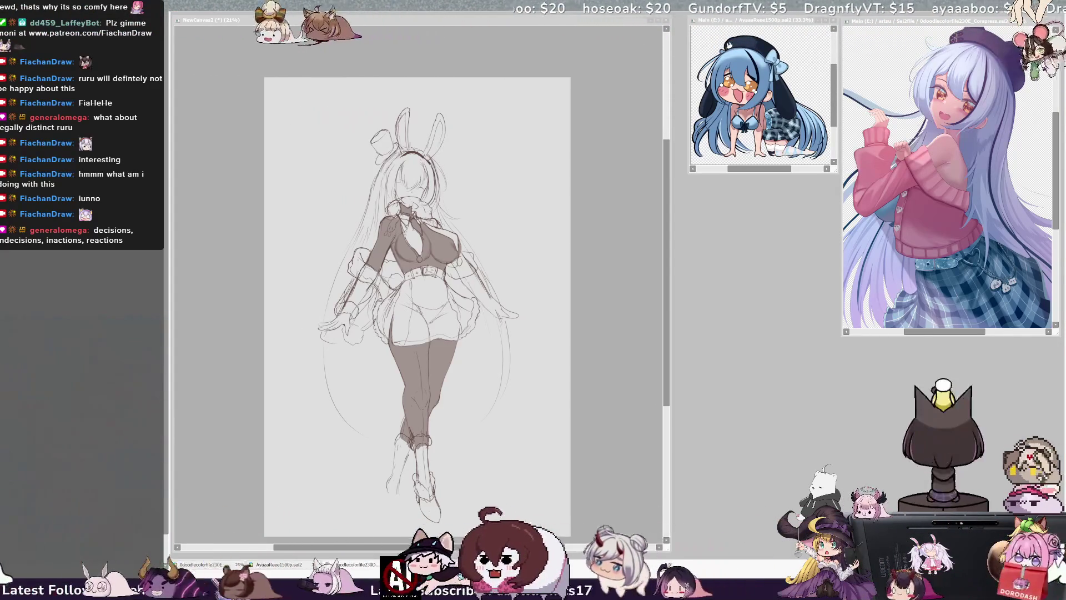
key(alt+Tab)
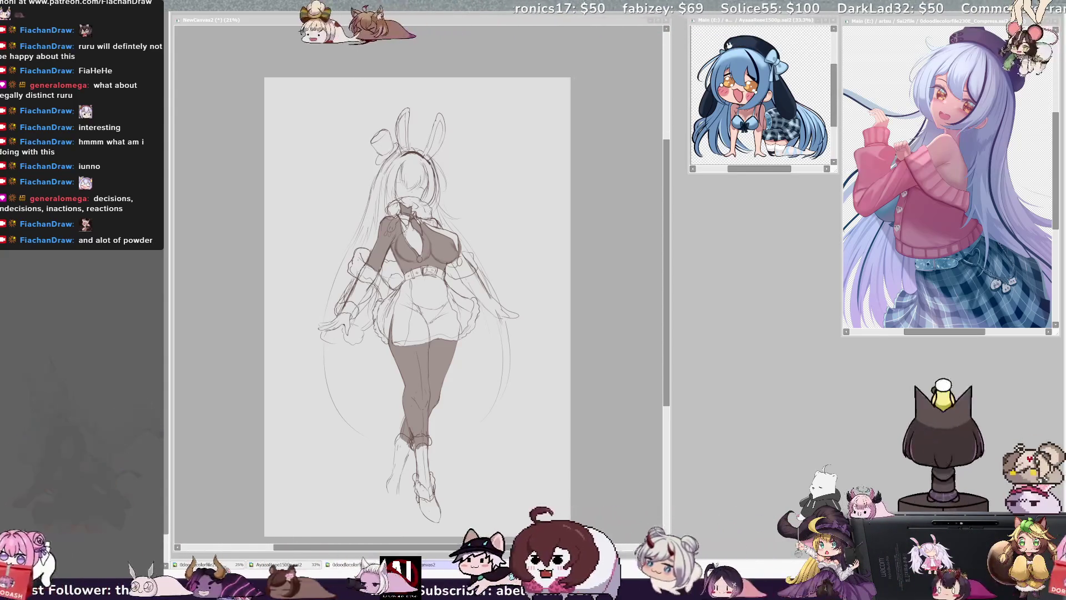
click(666, 356)
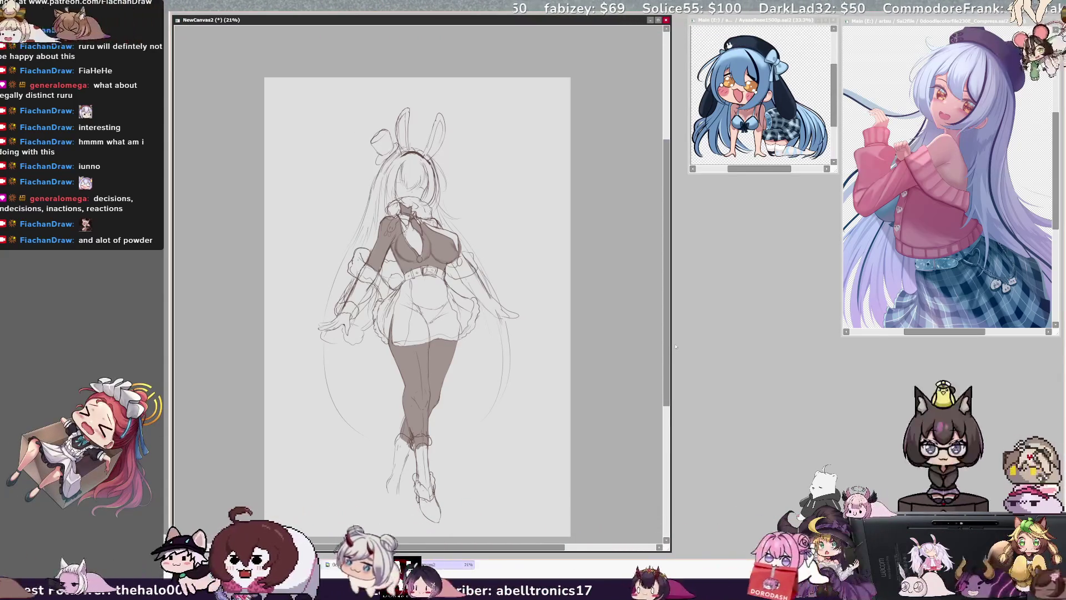
Nudge the canvas slightly and check the sketch mirrored before restoring normal orientation
drag(666, 356, 666, 351)
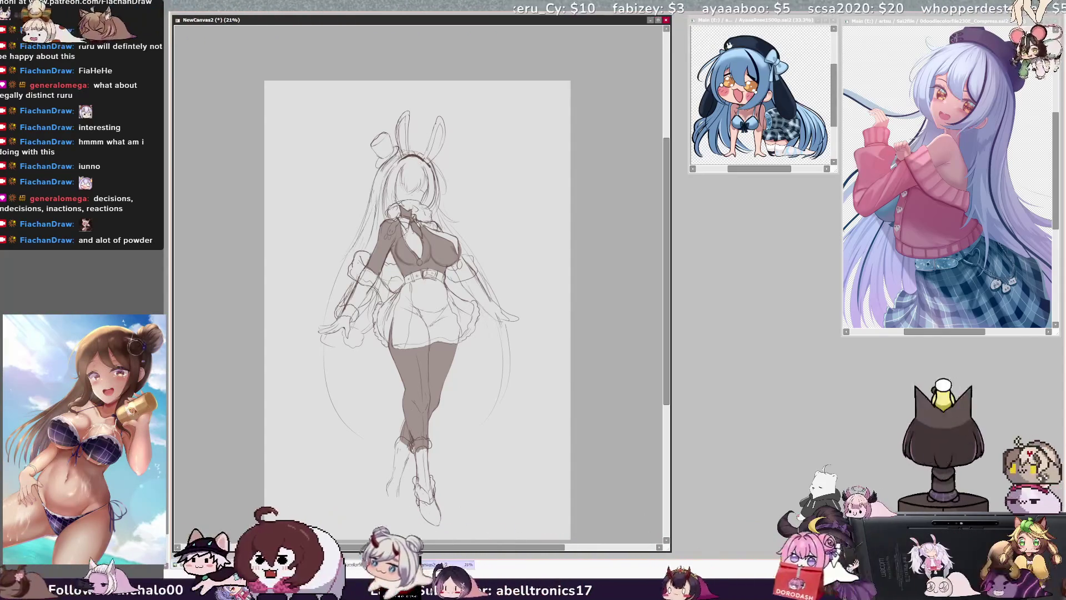
key(h)
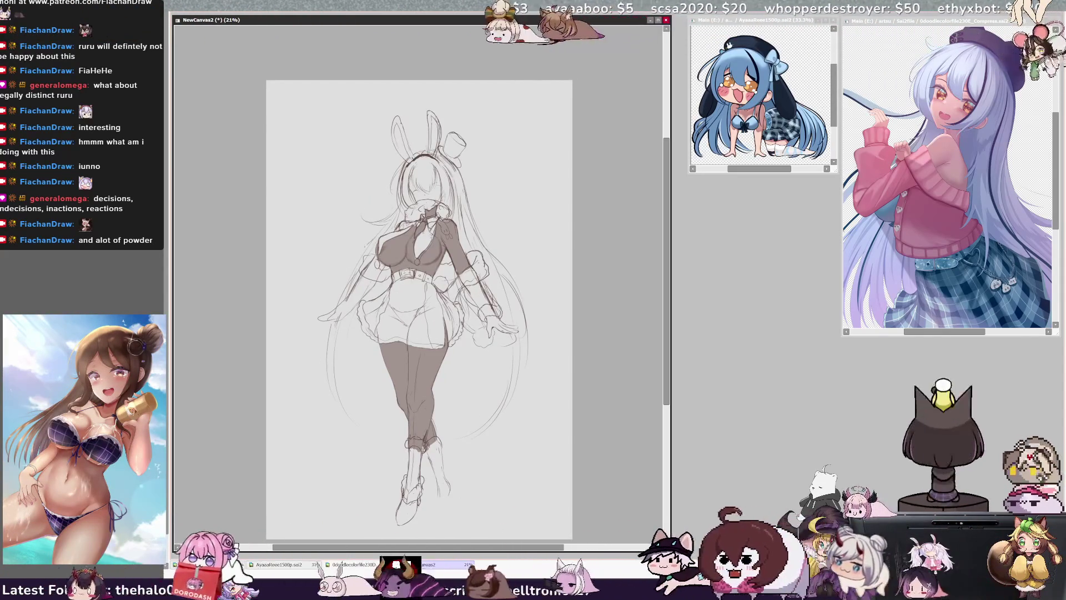
key(h)
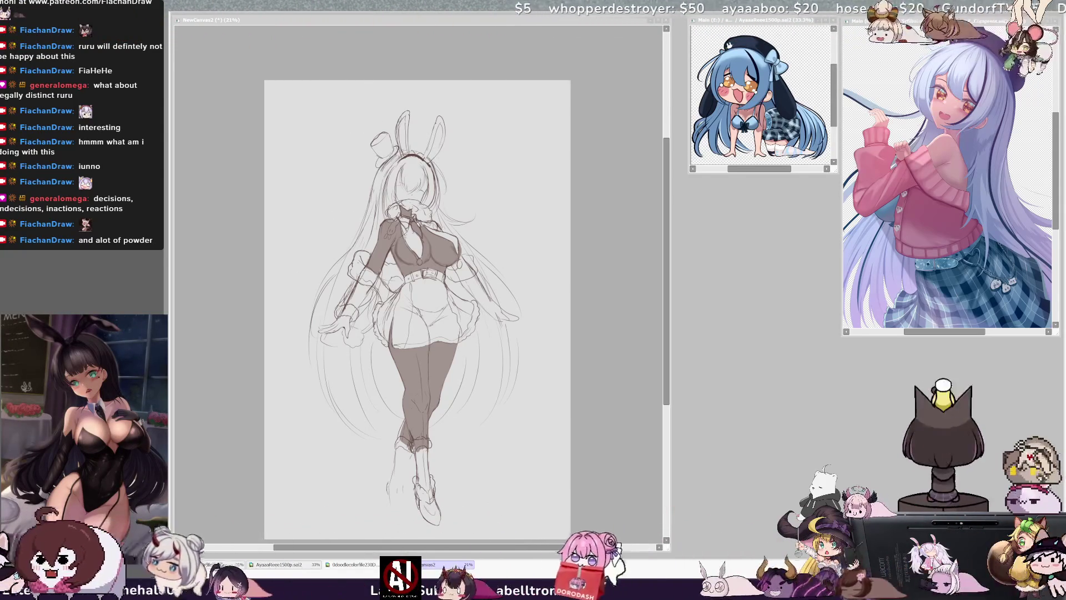
click(597, 350)
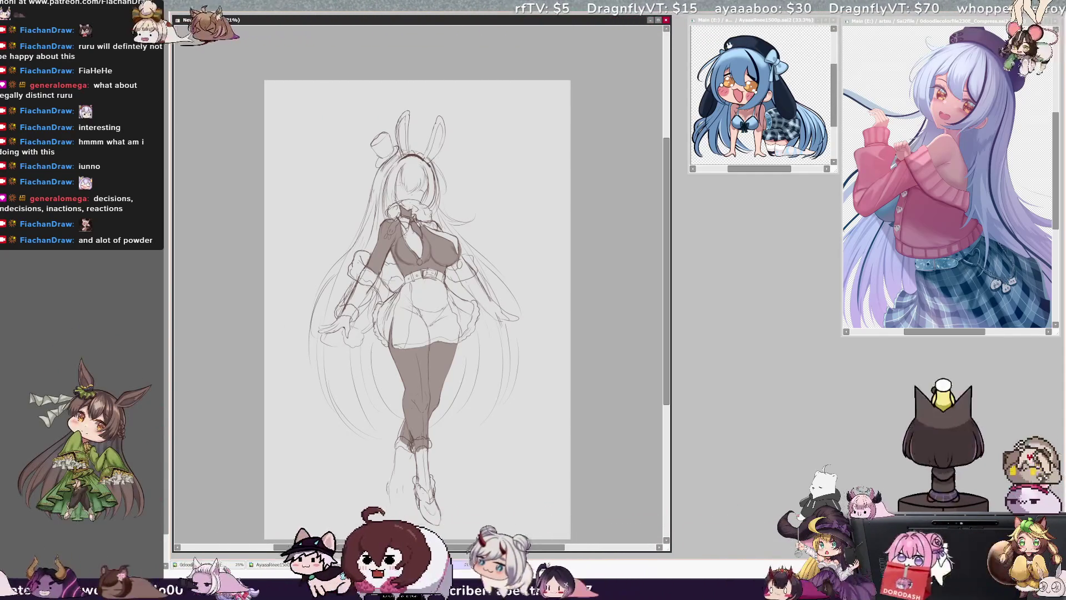
Compare the sketch mirrored and normal several times, ending on the mirrored view
key(h)
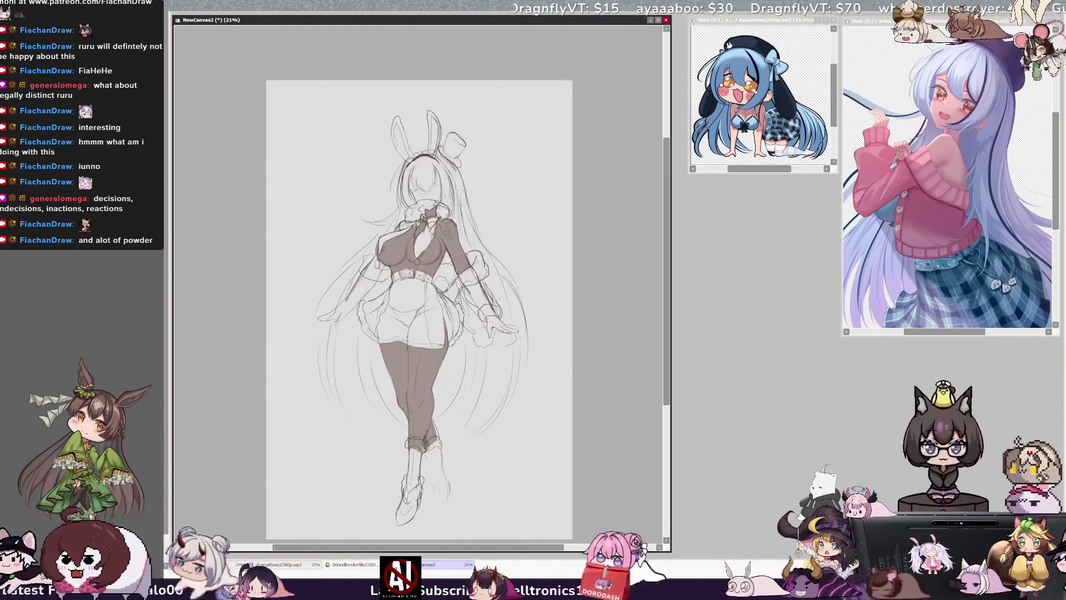
key(h)
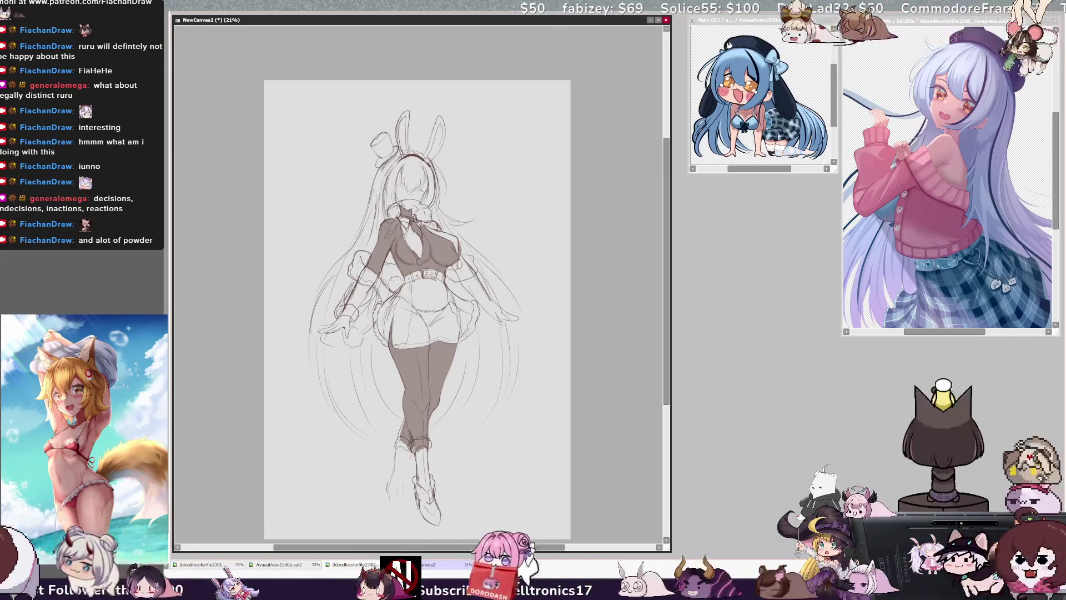
key(h)
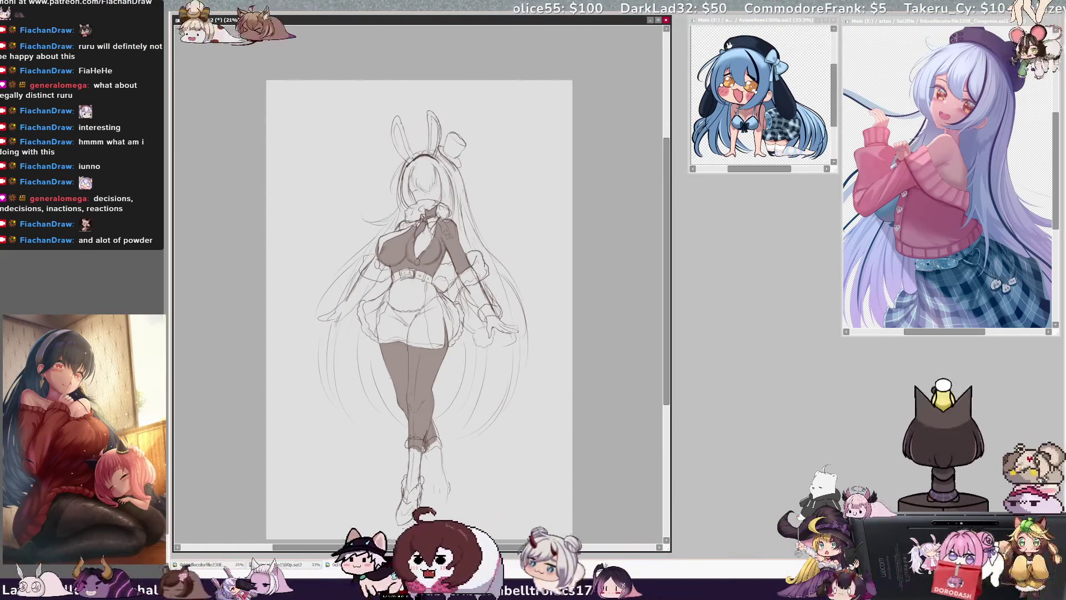
key(h)
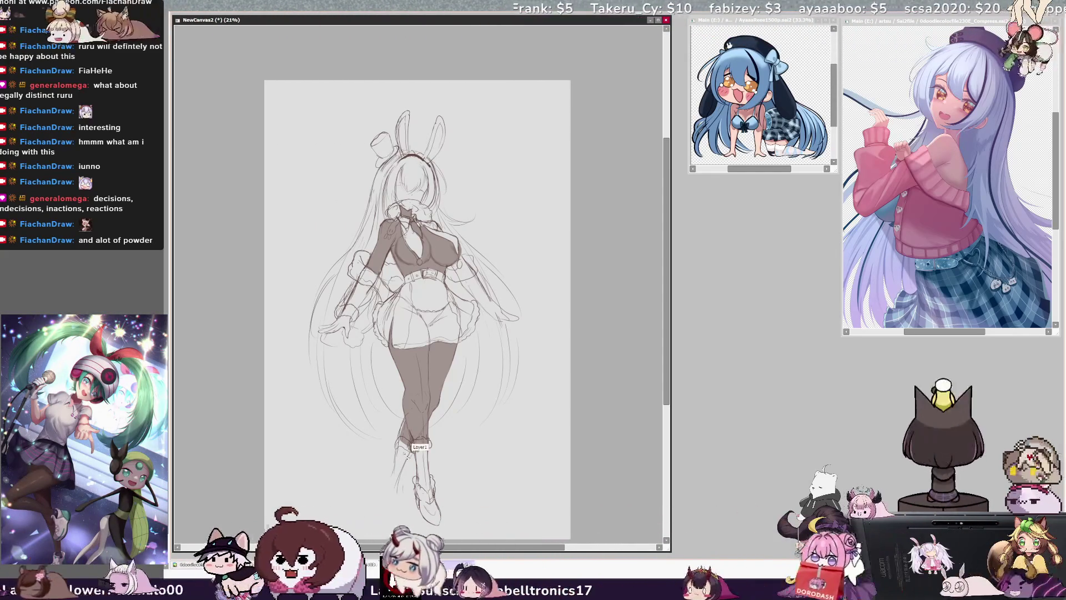
key(h)
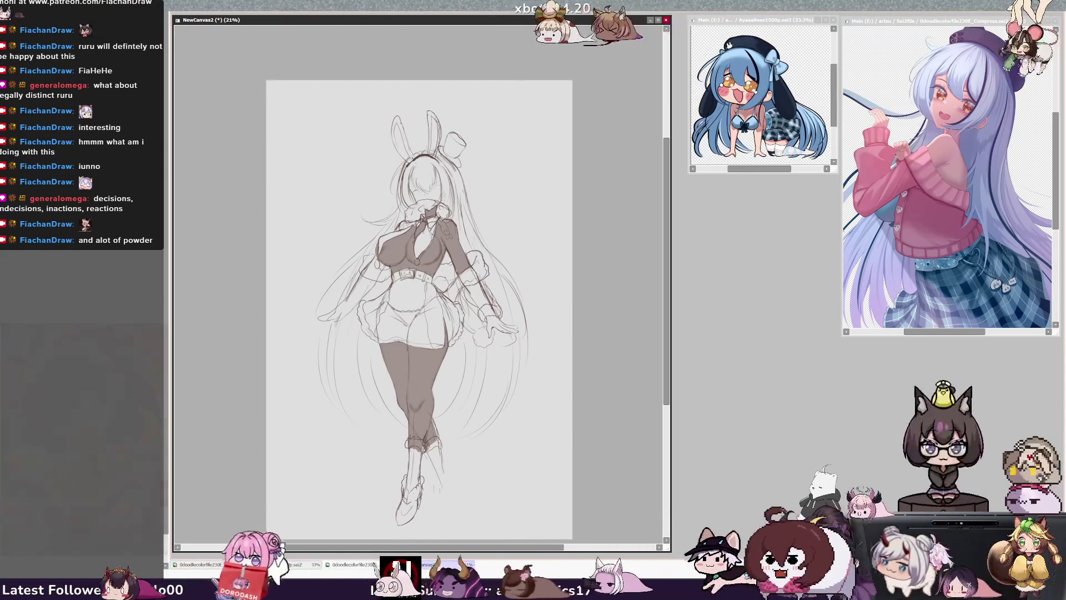
Undo a short dark stroke beside the lower leg and flip the view horizontally
drag(432, 462, 461, 505)
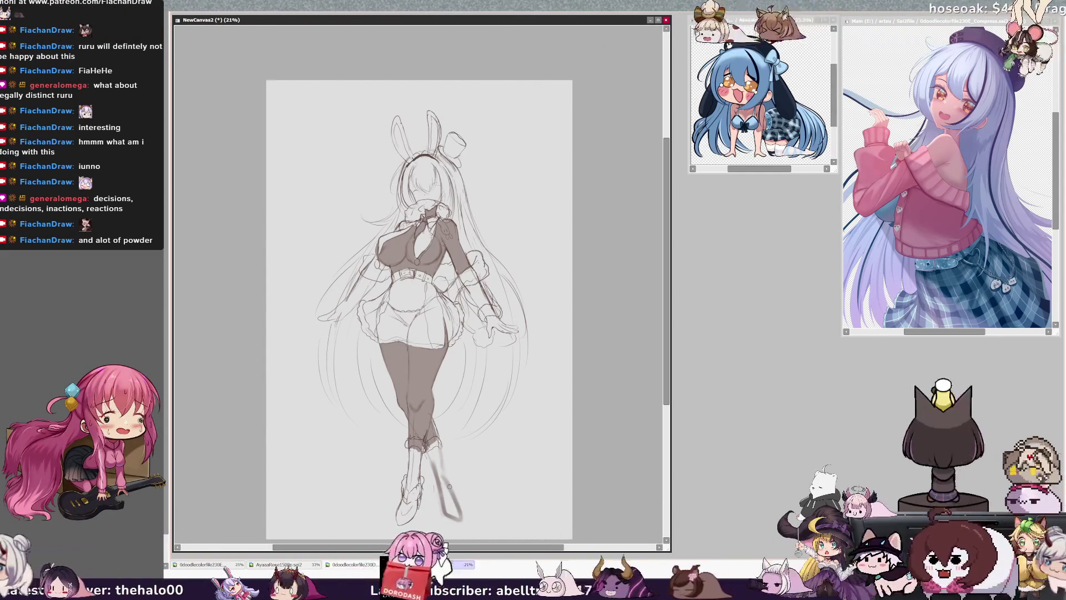
key(ctrl+z)
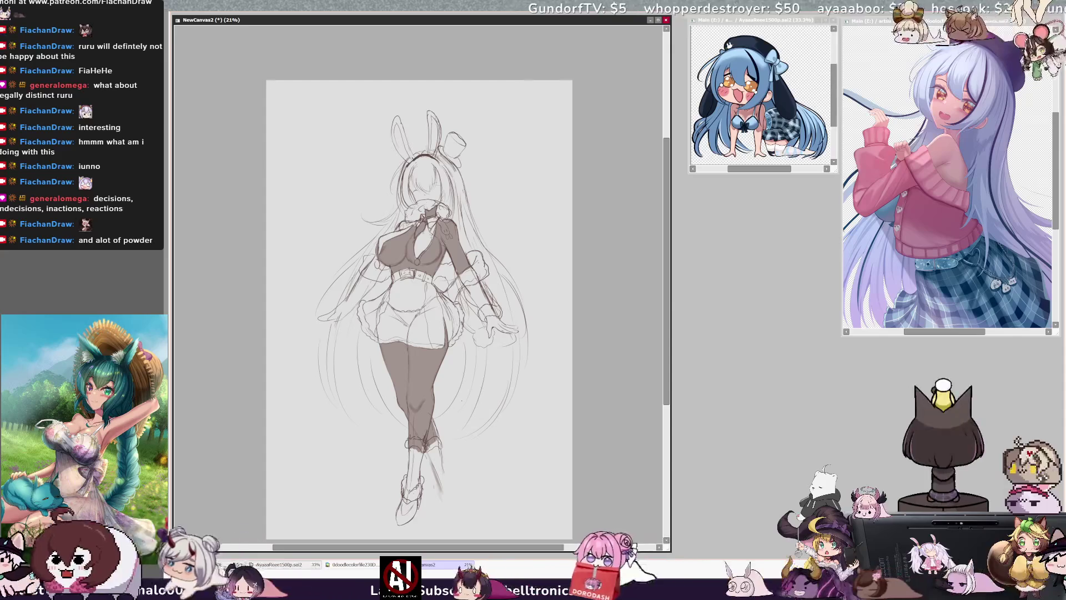
key(h)
drag(667, 362, 666, 359)
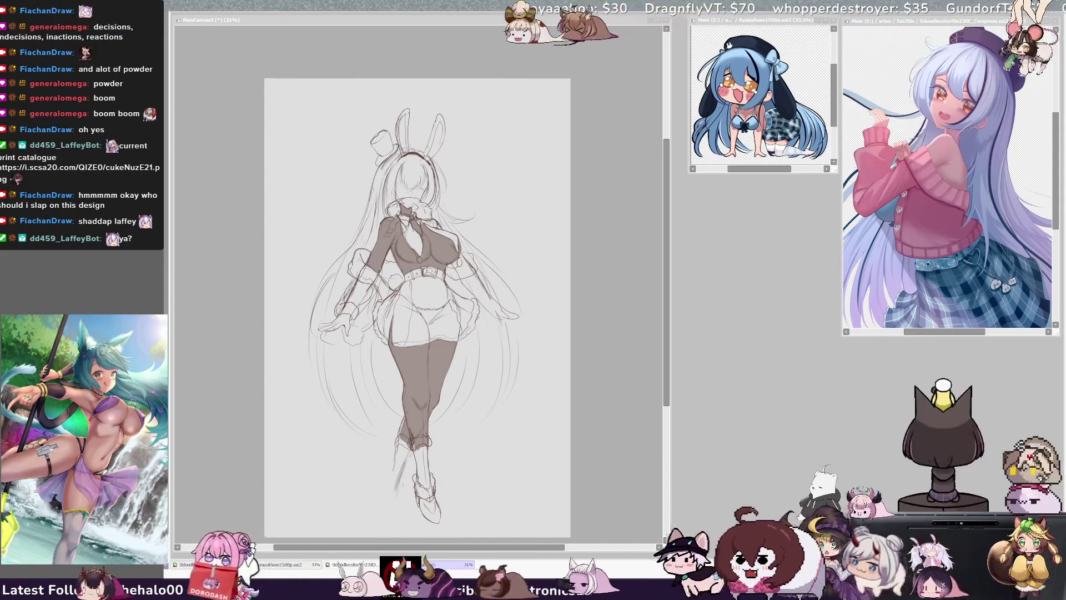
key(alt+Tab)
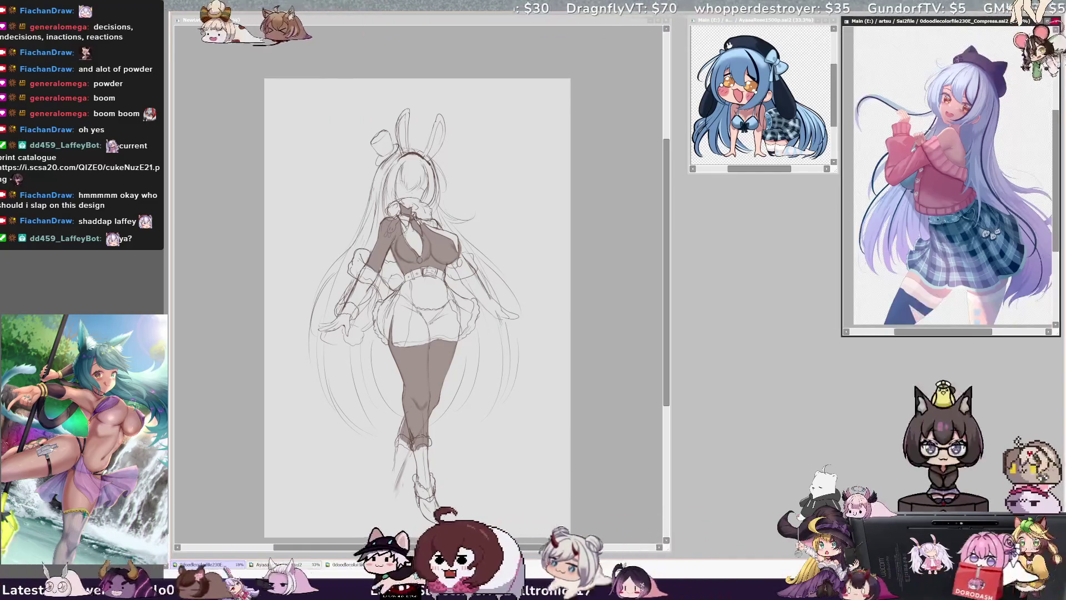
Shift the chibi reference window a few pixels right, then return to the sketch canvas
click(780, 20)
drag(779, 21, 785, 21)
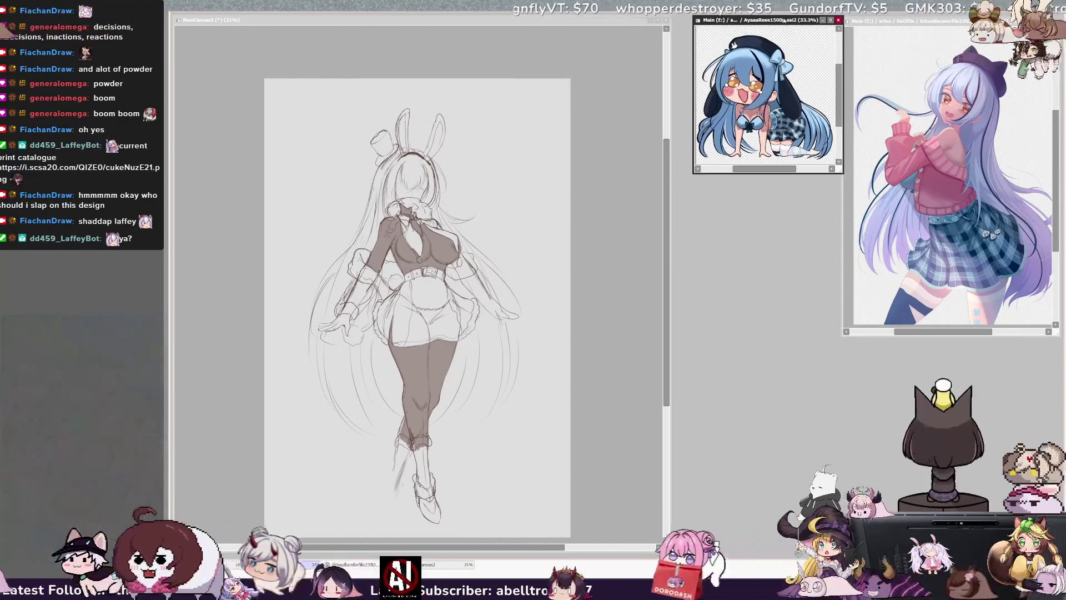
click(538, 25)
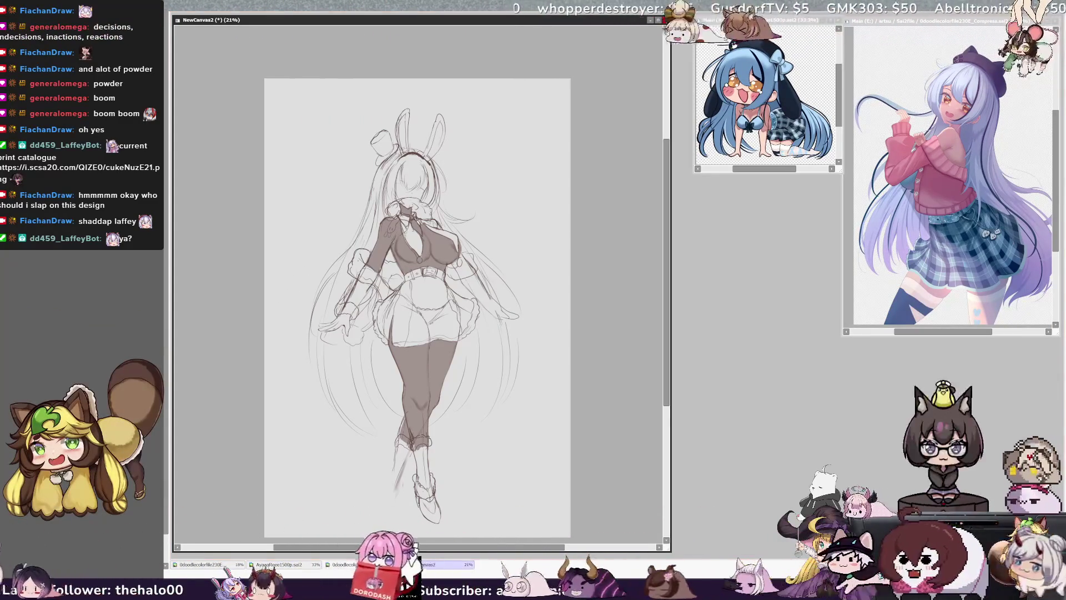
key(h)
key(h)
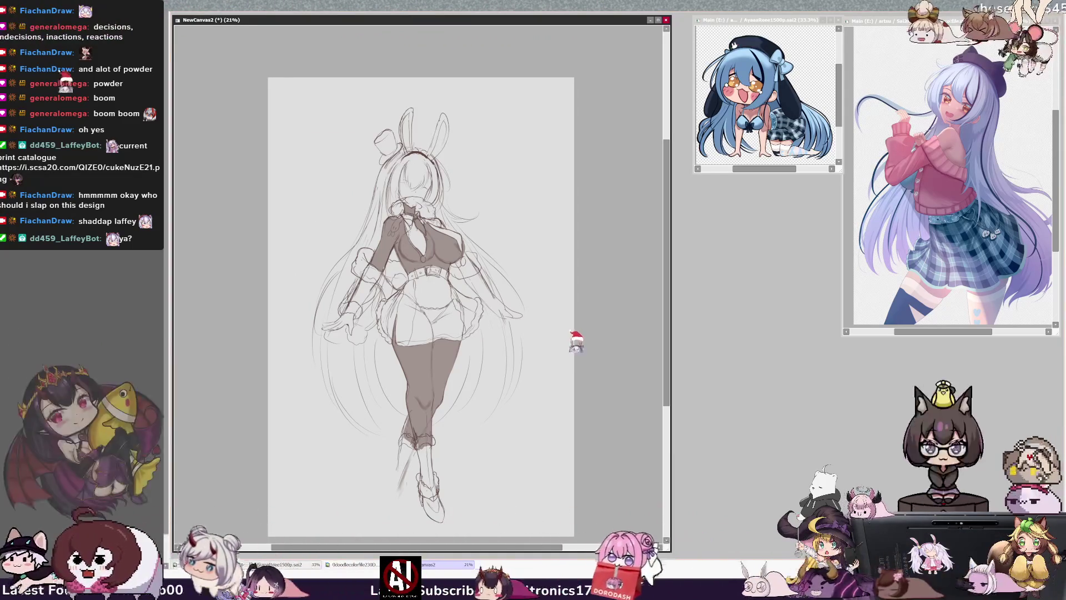
Mirror the view and draw long hair strands down the figure's left side
key(h)
key(h)
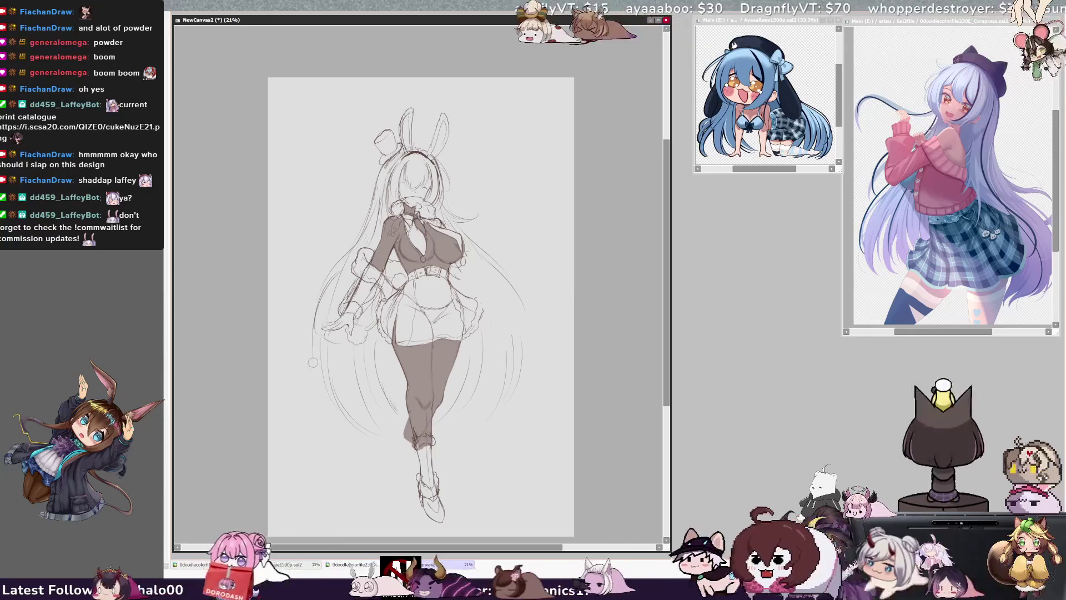
mouse_move(340, 264)
mouse_down()
mouse_move(306, 354)
mouse_move(347, 414)
mouse_up()
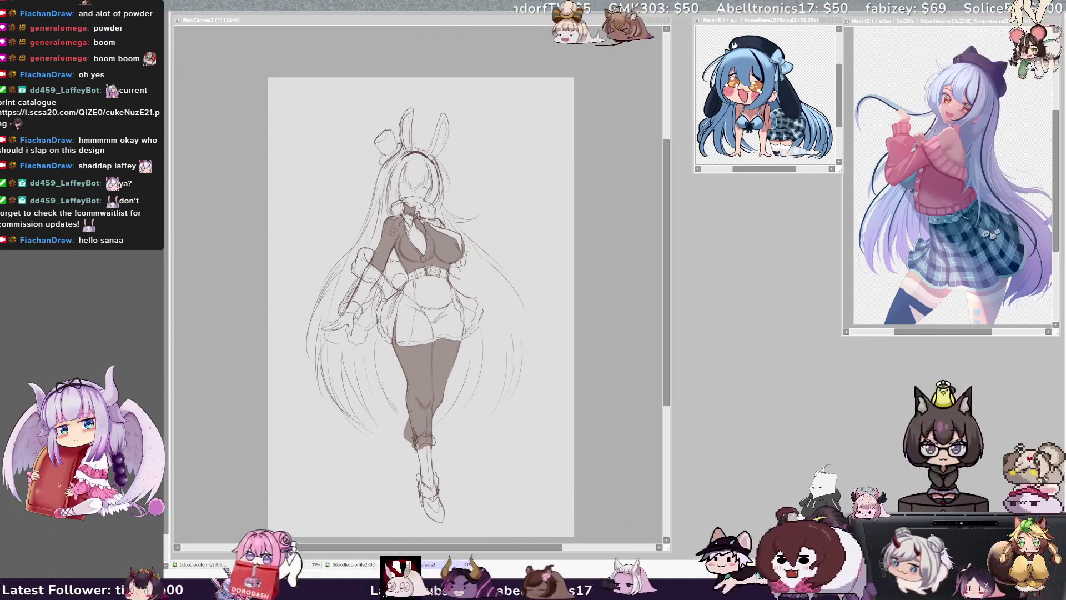
key(alt+Tab)
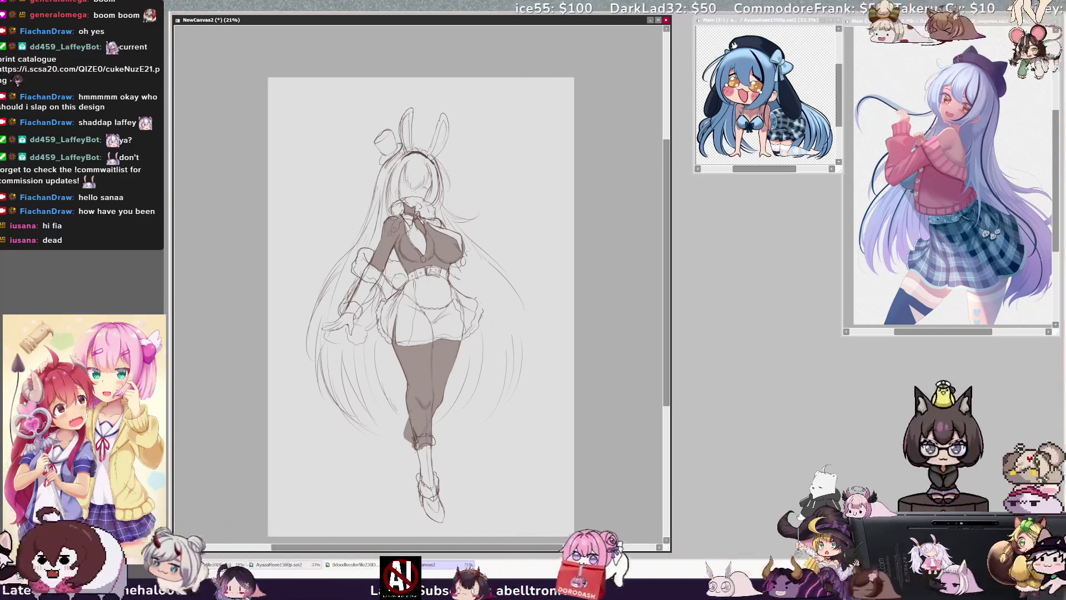
Zoom in to 33.3% on the torso and legs and unflip the view
key(ctrl+plus)
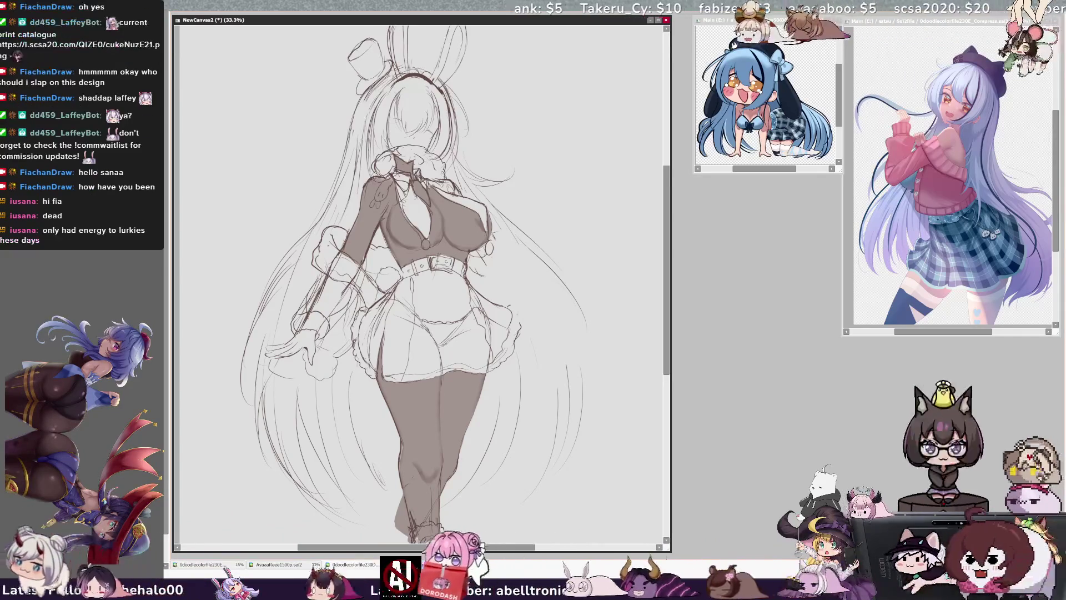
key(h)
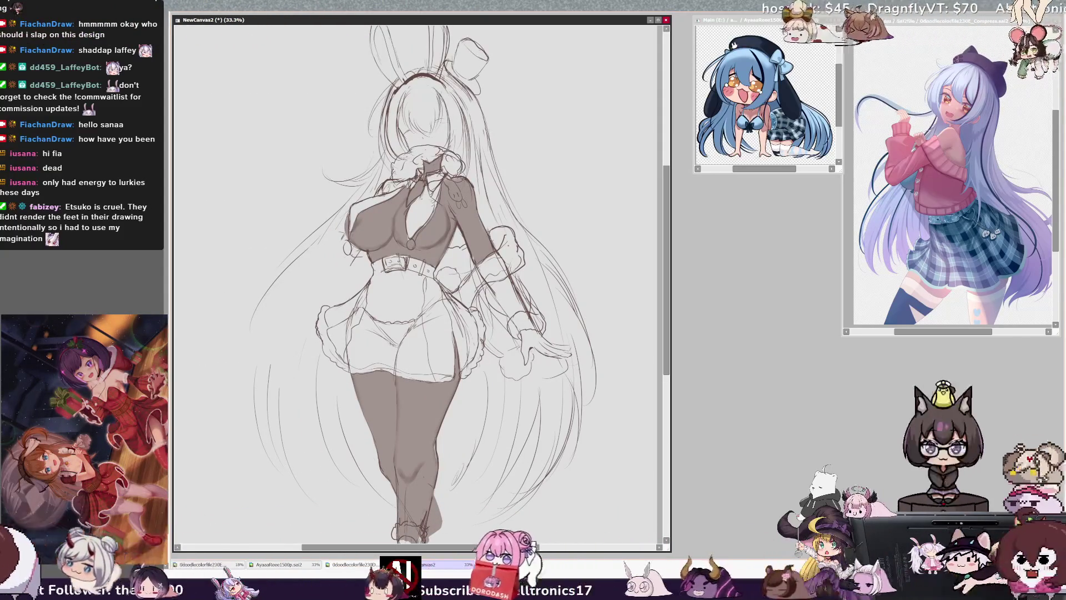
Mirror the view and rotate it about 90° counter-clockwise so the figure lies sideways
key(h)
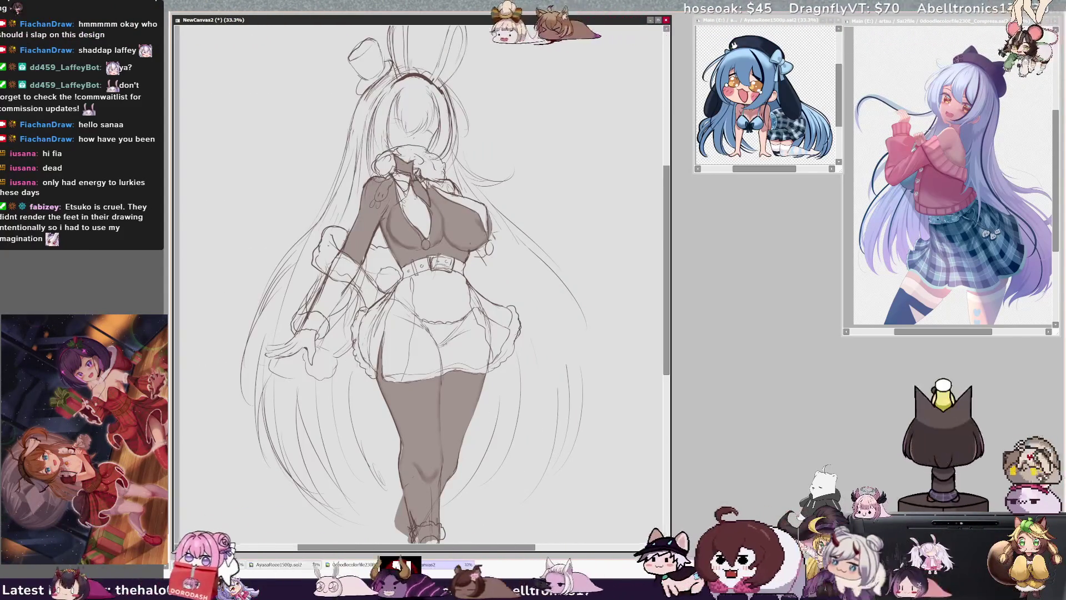
key(Delete)
key(Delete)
key(Delete)
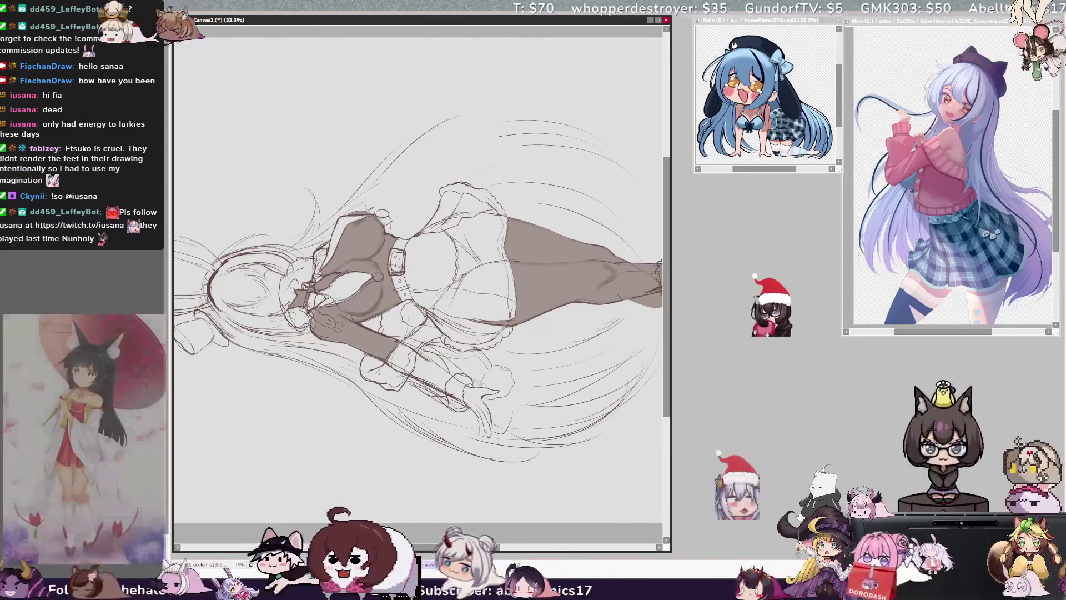
Reset the view rotation to upright while keeping it mirrored
key(Home)
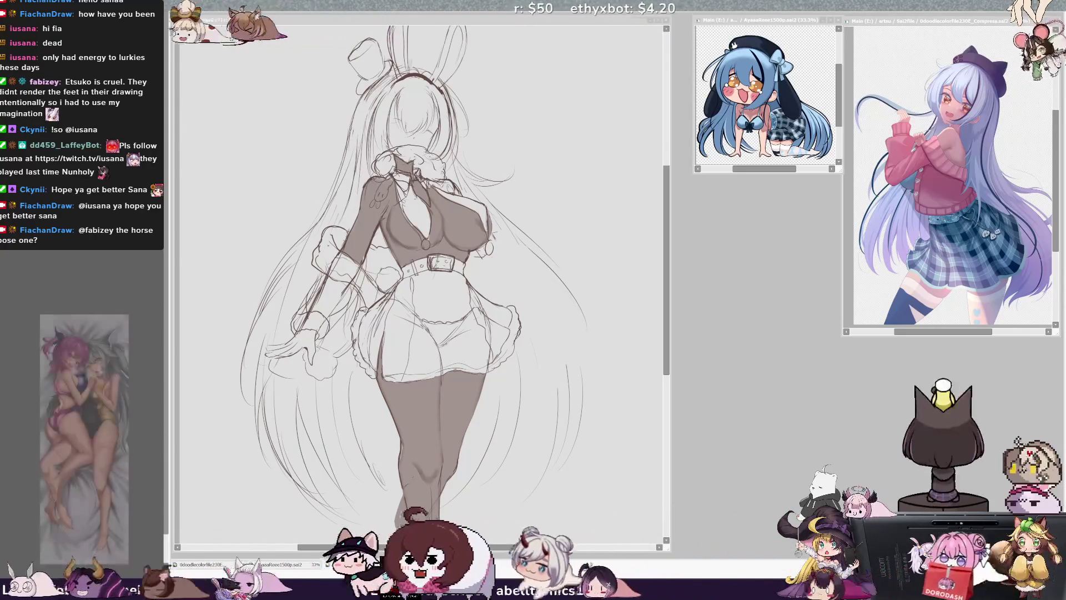
key(alt+Tab)
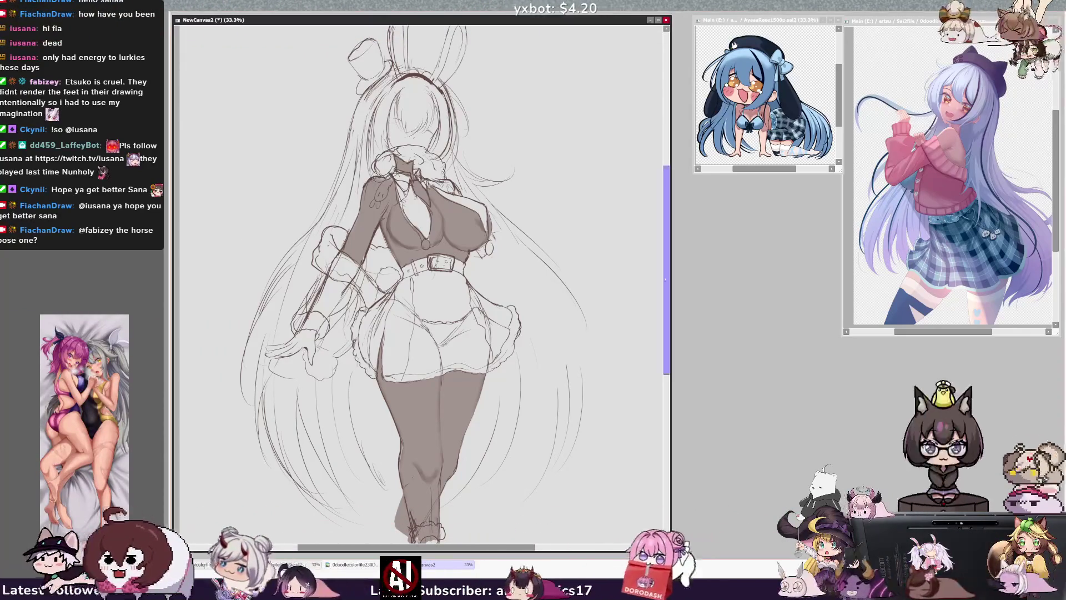
Turn off the mirroring and scroll down to the legs and laced boots
scroll(419, 278, down, 3)
scroll(419, 278, up, 3)
key(h)
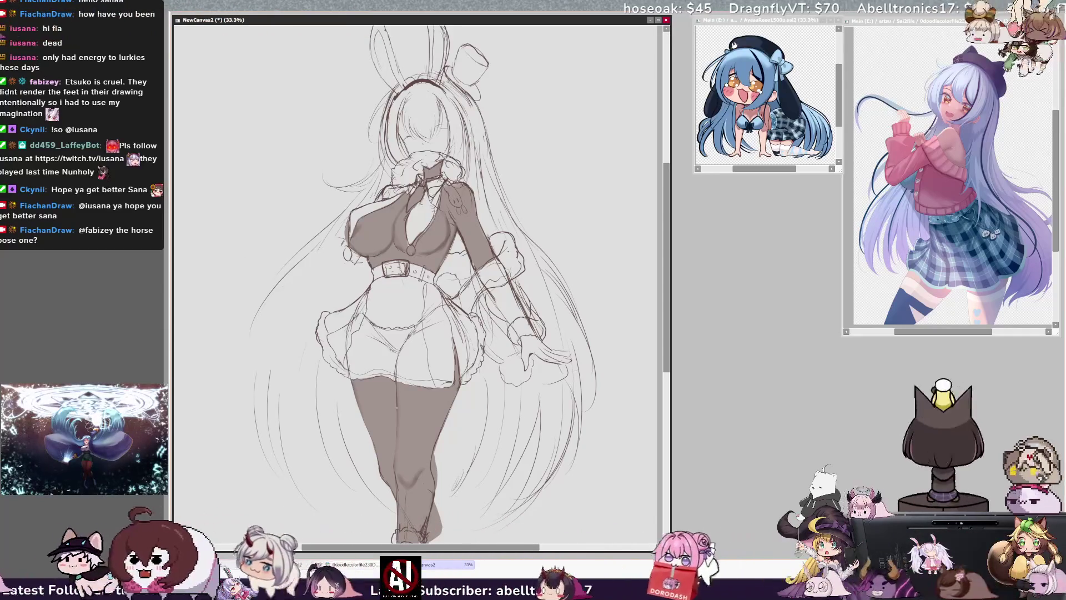
drag(664, 334, 663, 383)
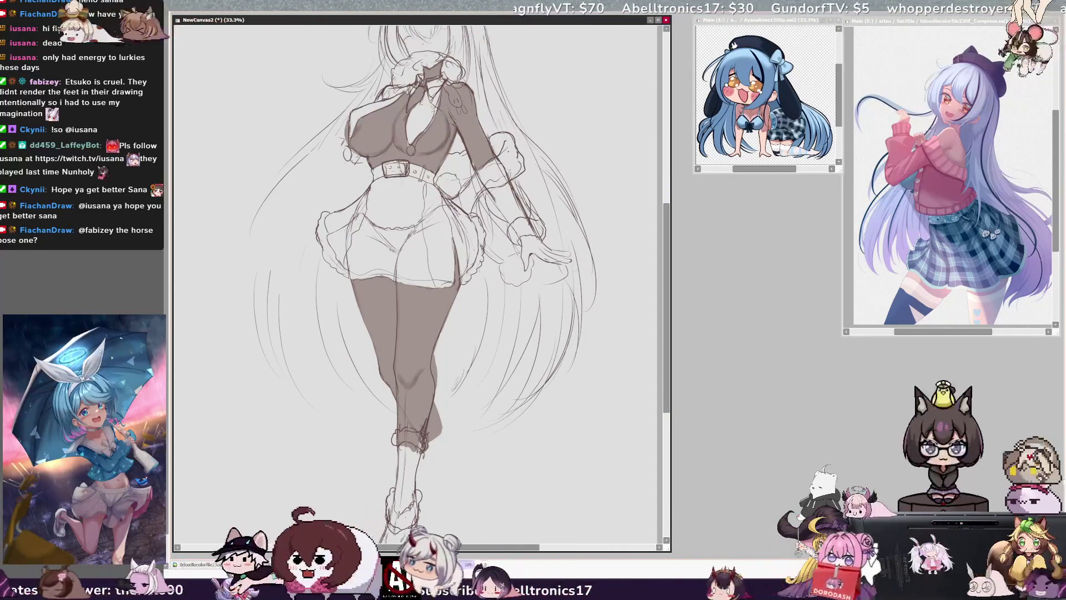
Mirror the view again and zoom out to 25% to fit the whole figure
key(h)
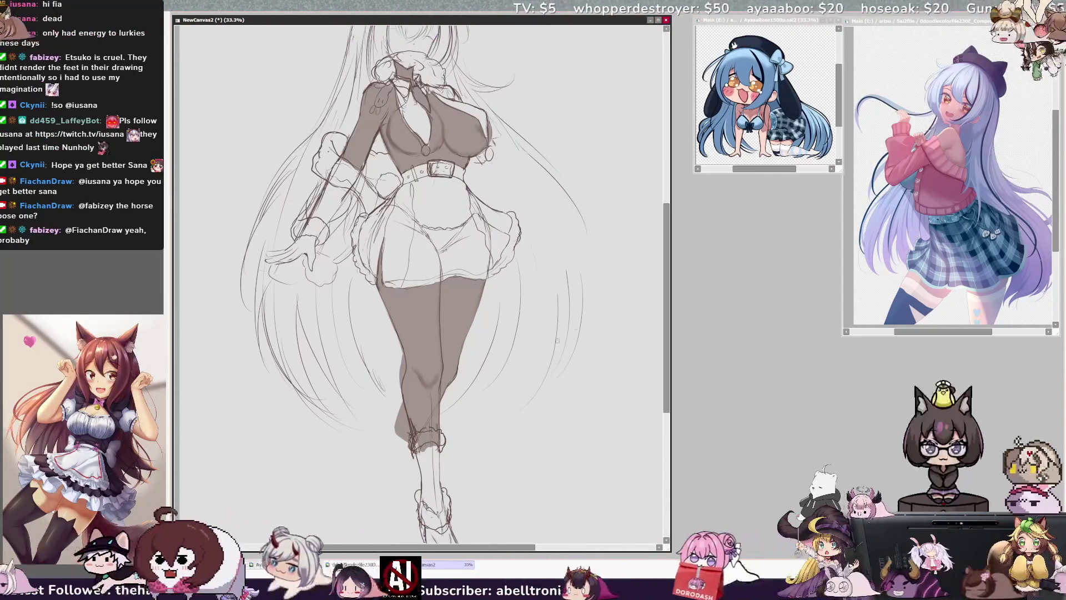
scroll(663, 337, up, 3)
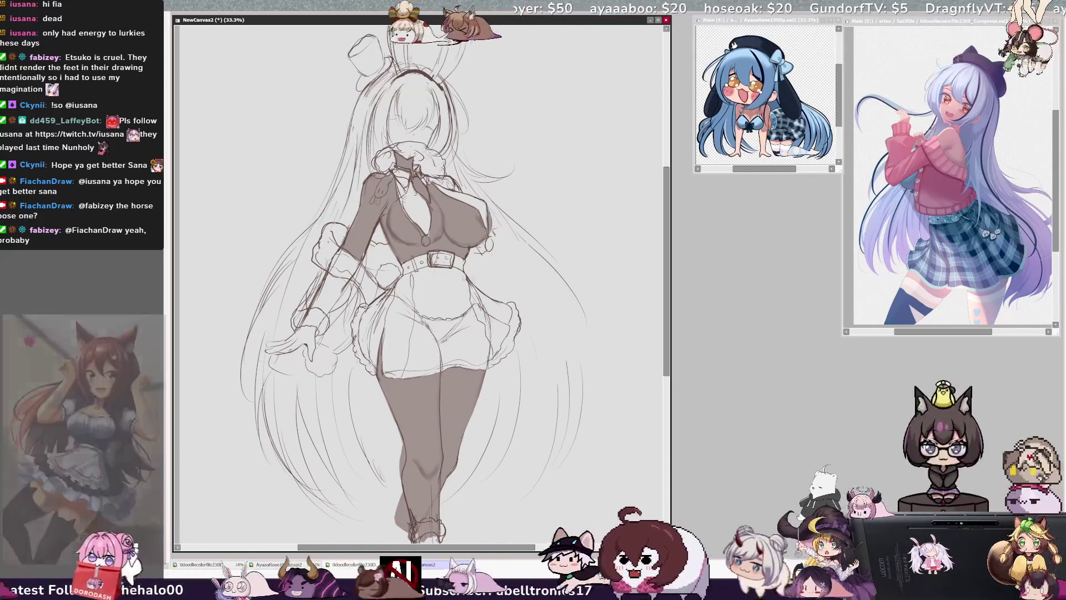
scroll(575, 270, down, 4)
scroll(575, 270, up, 2)
scroll(574, 270, up, 1)
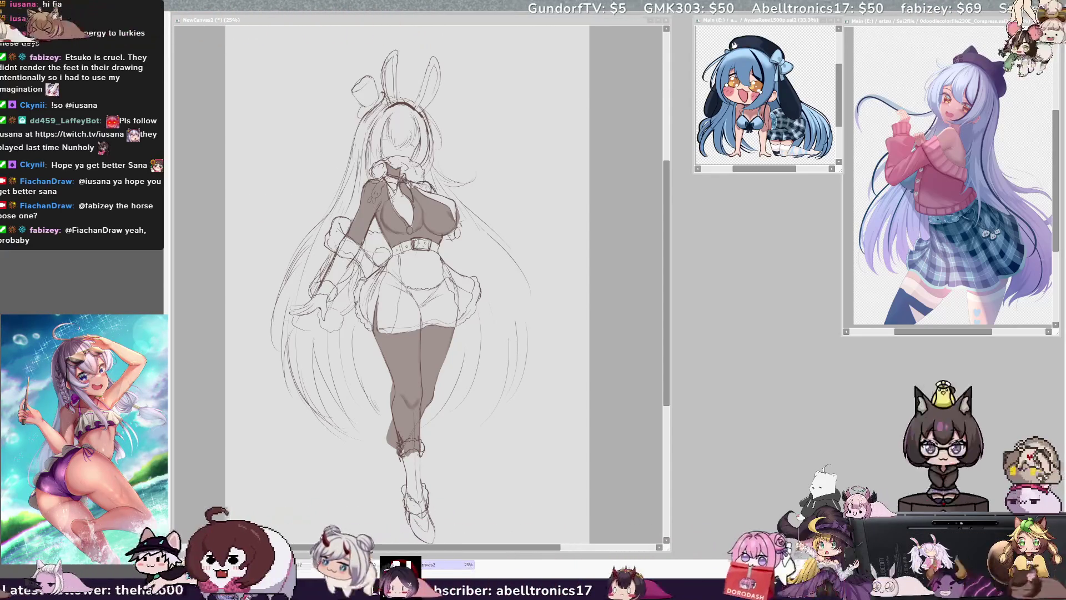
click(525, 332)
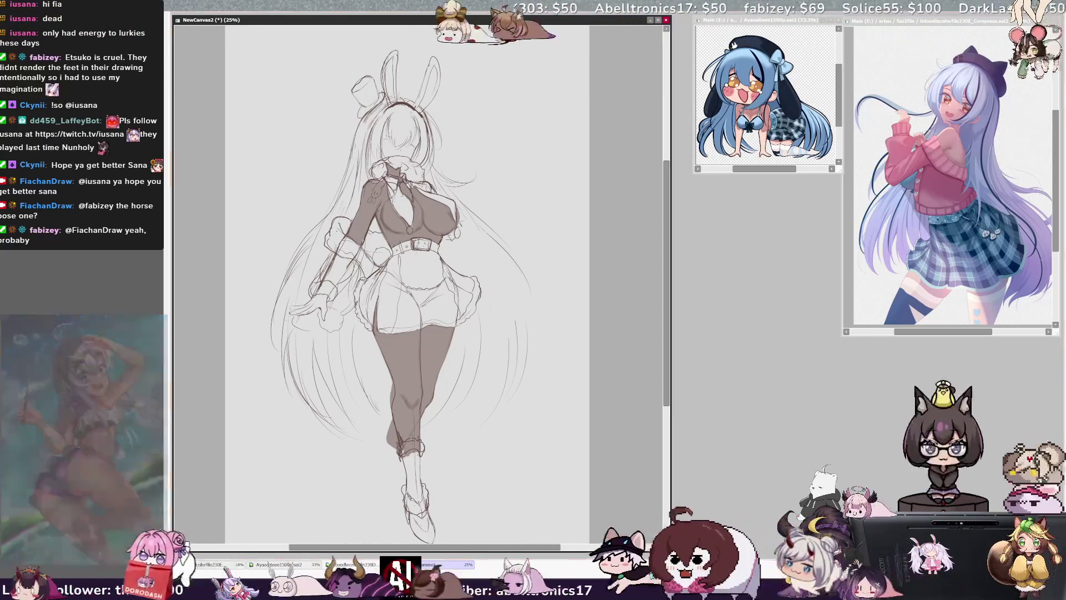
key(alt+Tab)
key(alt+Tab)
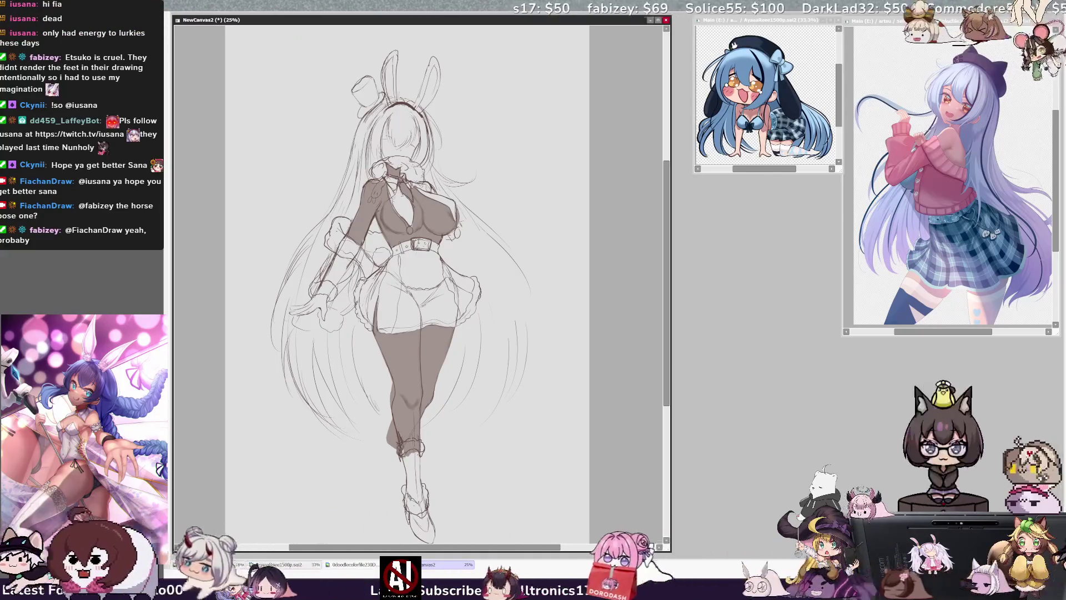
key(alt+Tab)
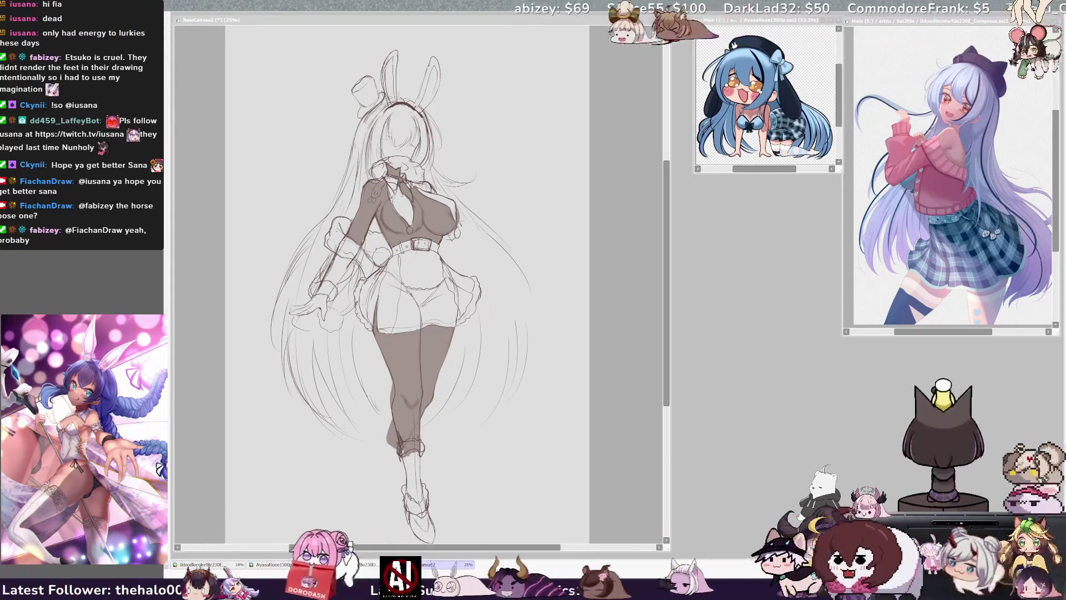
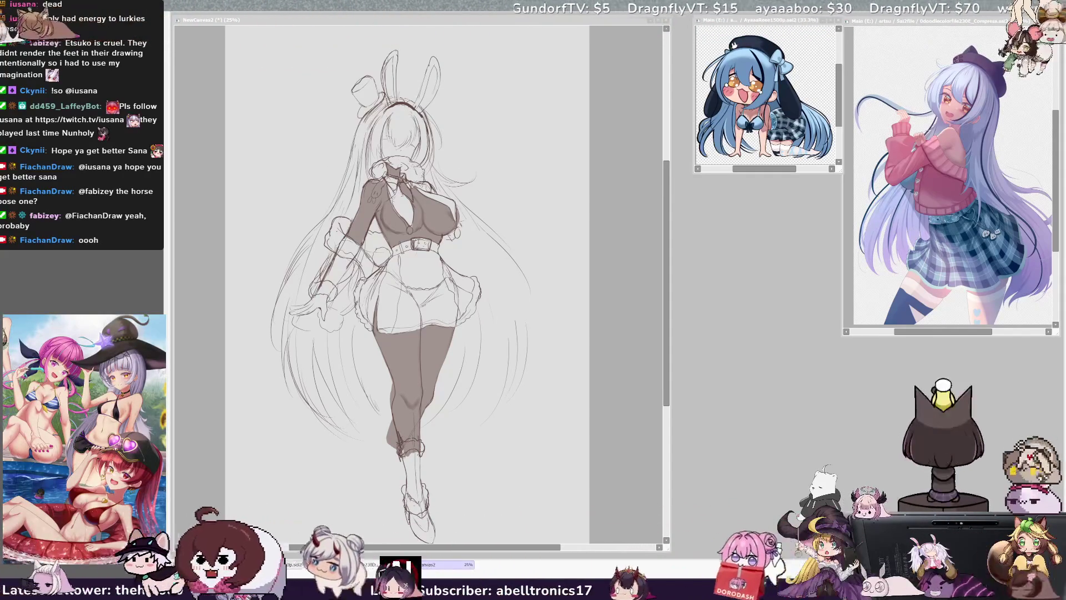
Redraw the pencil line below the knee in mirrored view, then recheck the figure flipped
click(615, 283)
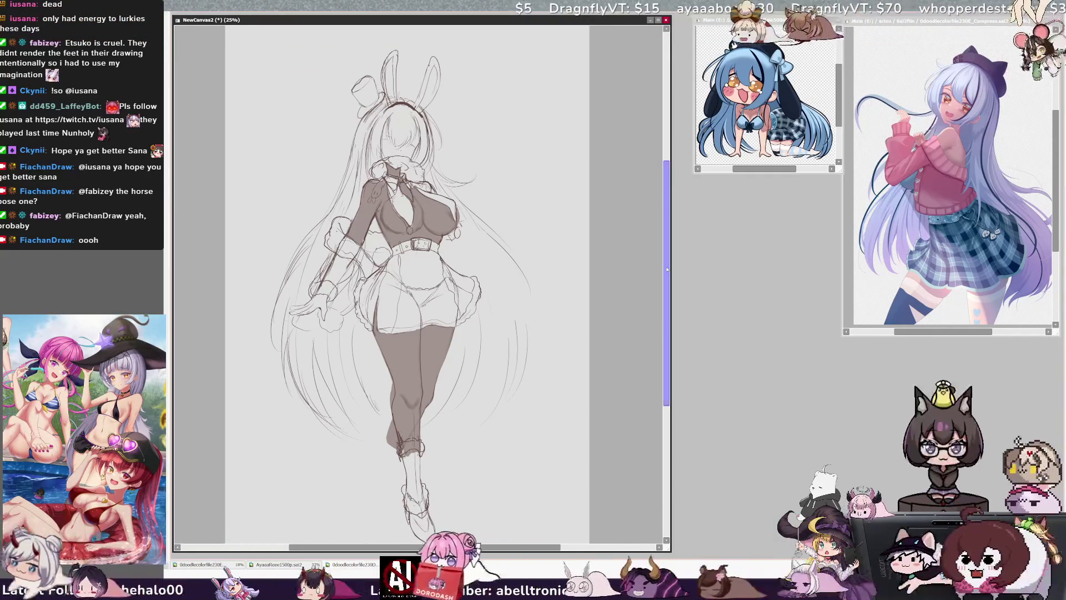
key(h)
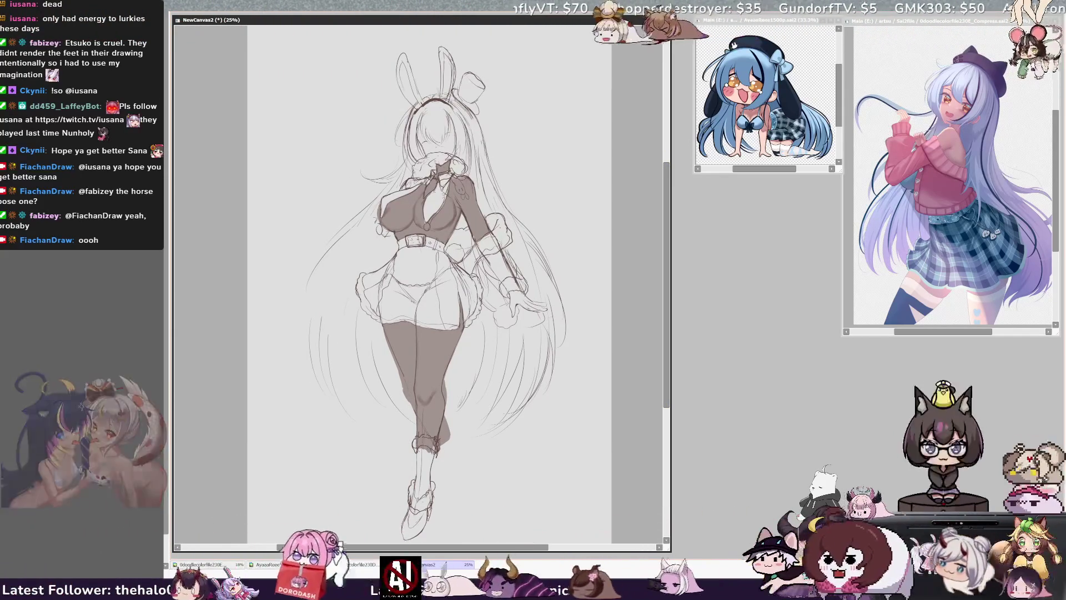
drag(445, 461, 455, 481)
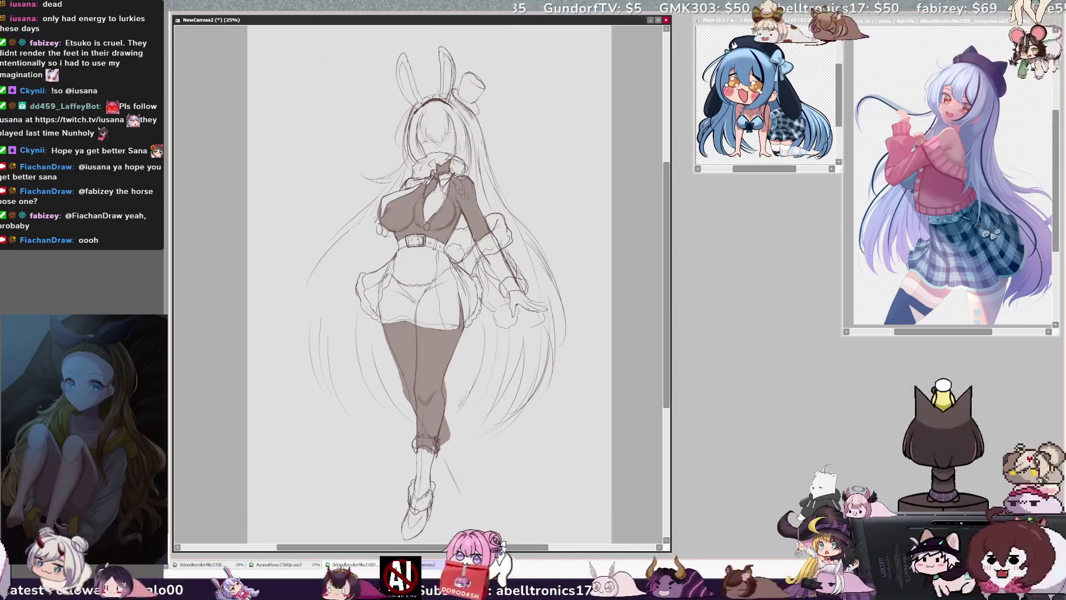
drag(461, 459, 469, 491)
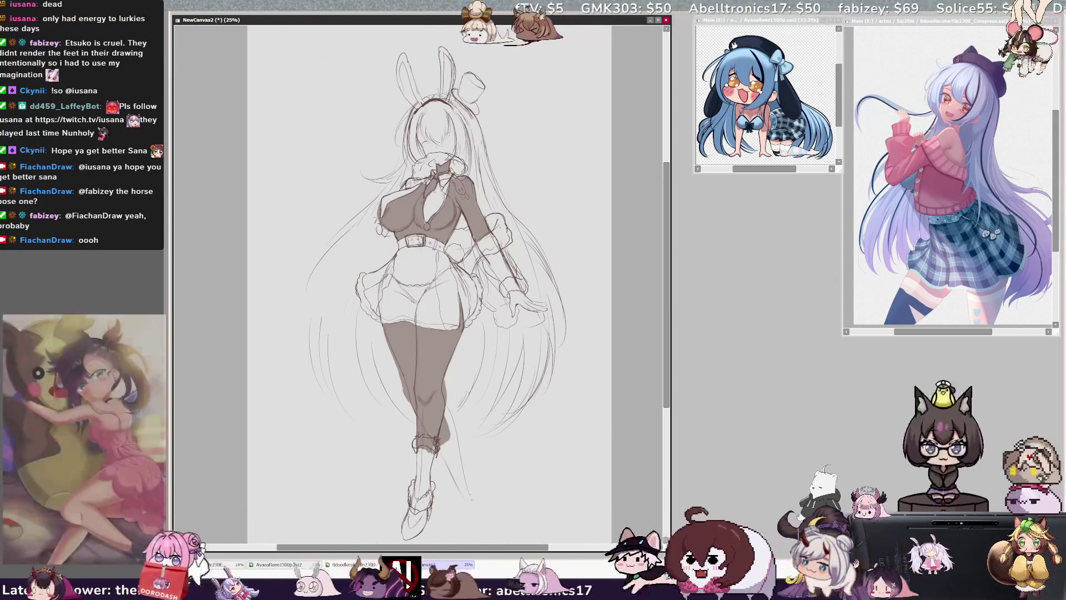
drag(460, 433, 470, 484)
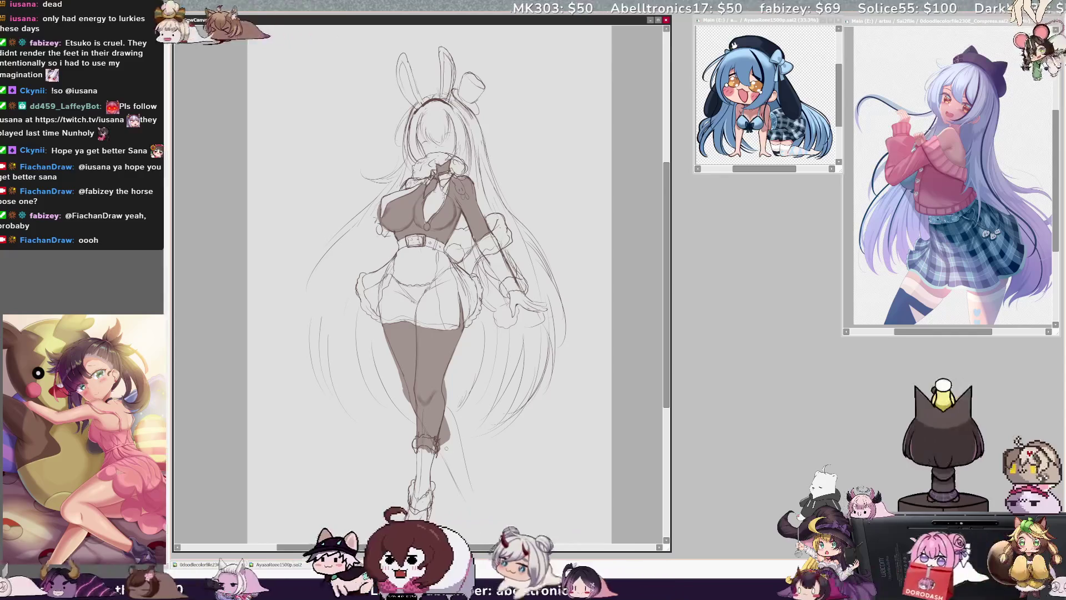
drag(447, 448, 466, 471)
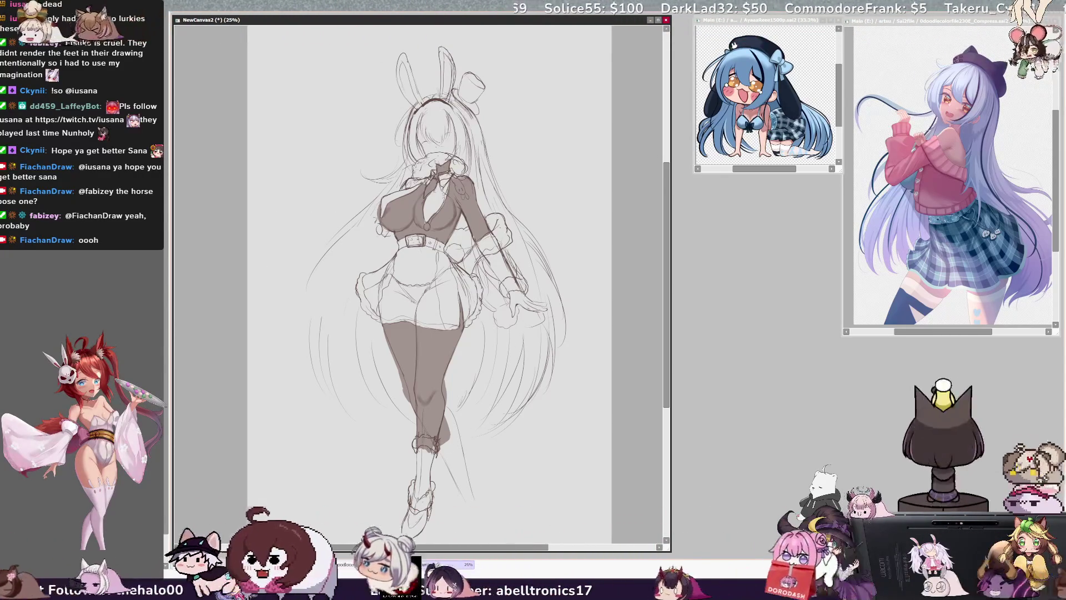
key(h)
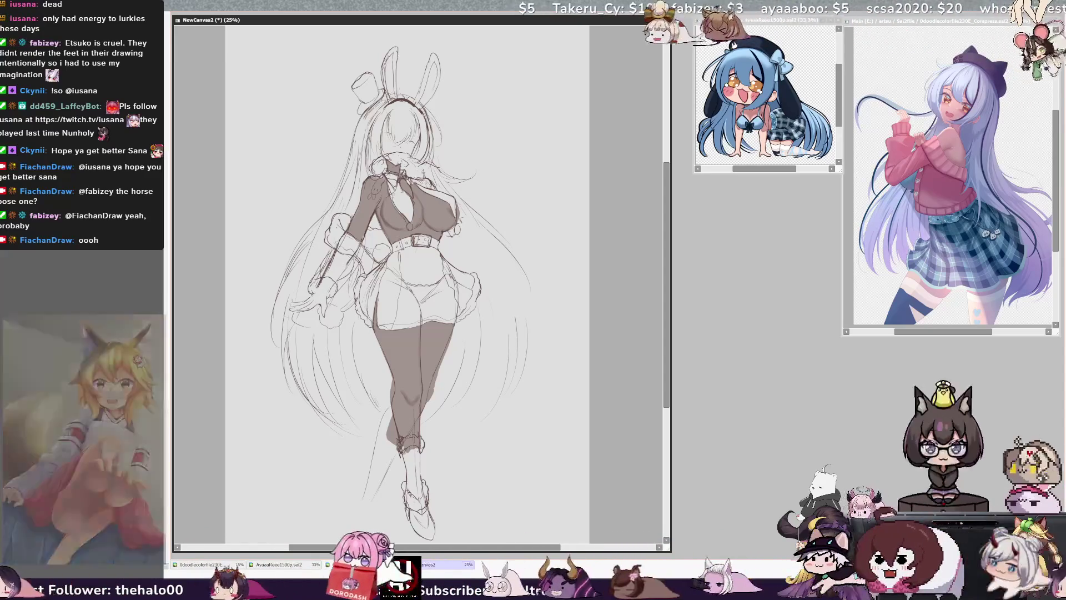
key(h)
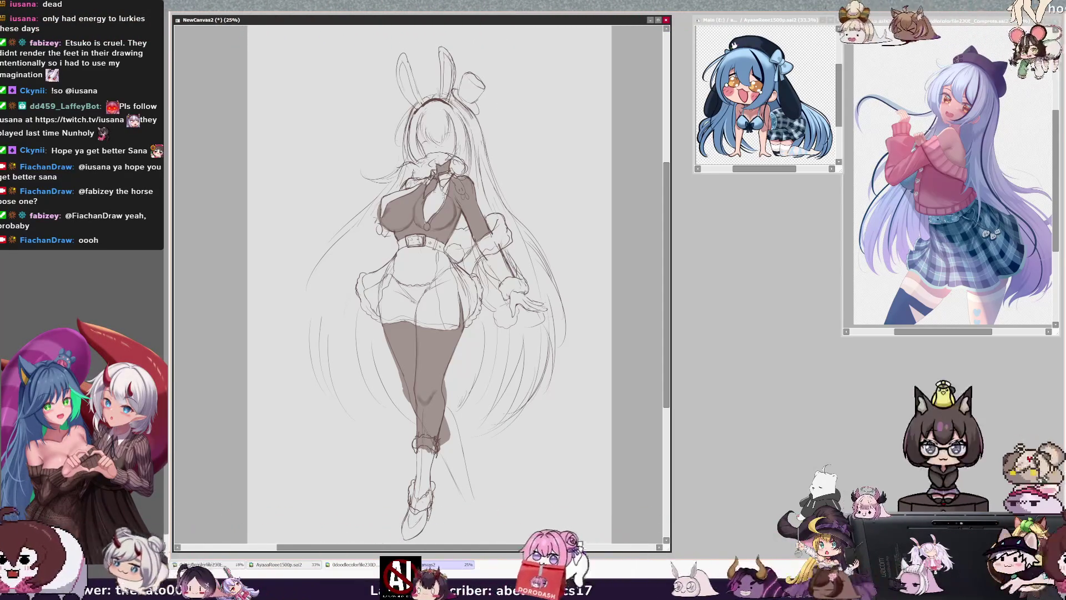
key(h)
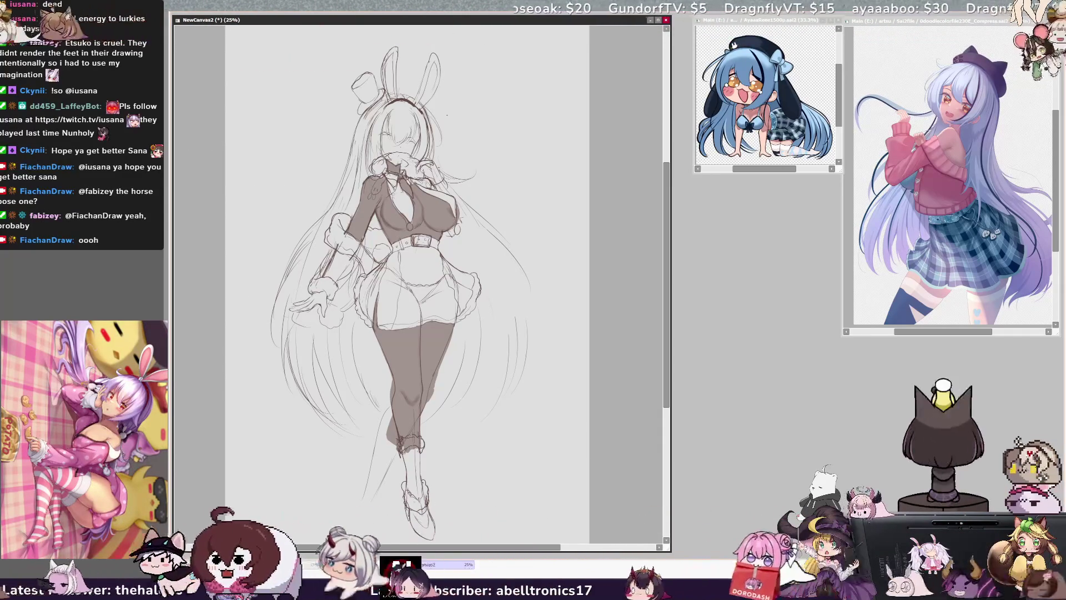
Transform the whole sketch to move it up and right and tilt it, checking it mirrored
key(ctrl+t)
drag(410, 51, 414, 49)
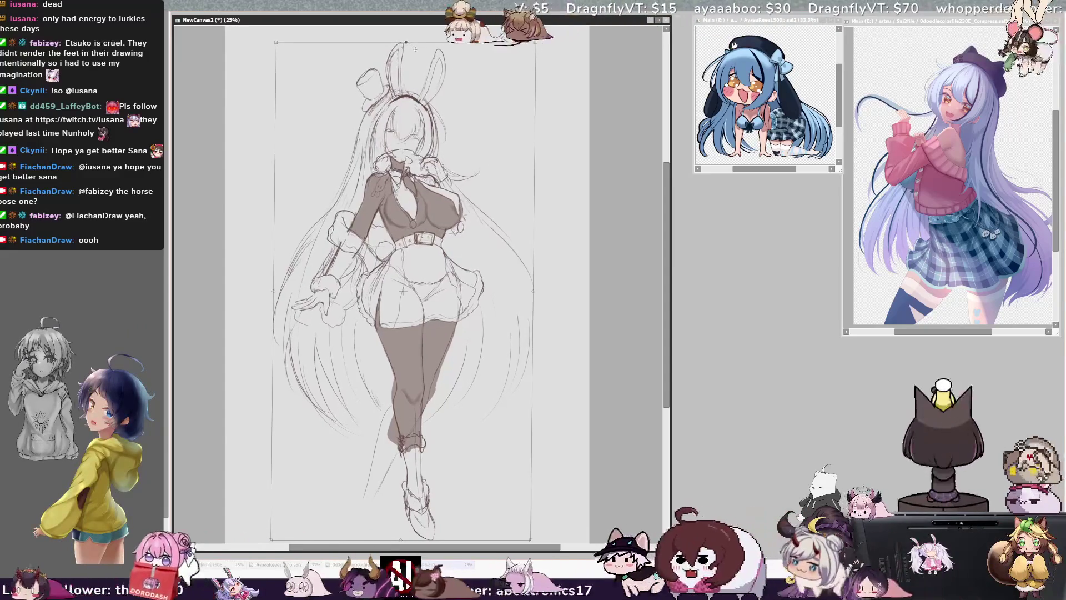
drag(530, 311, 539, 307)
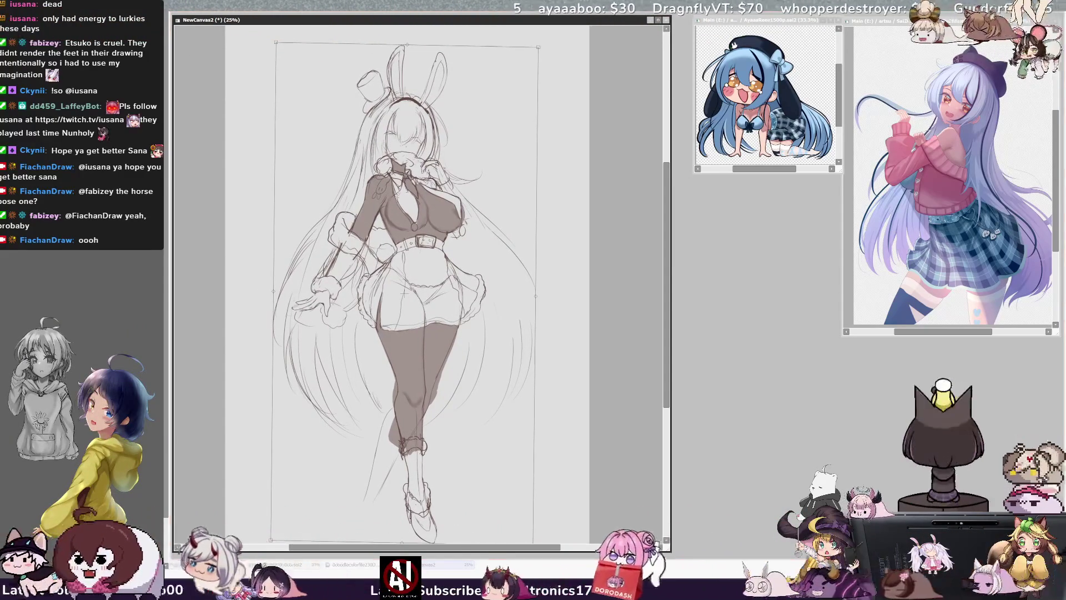
mouse_move(447, 351)
mouse_down()
mouse_move(450, 337)
mouse_move(605, 355)
mouse_up()
key(h)
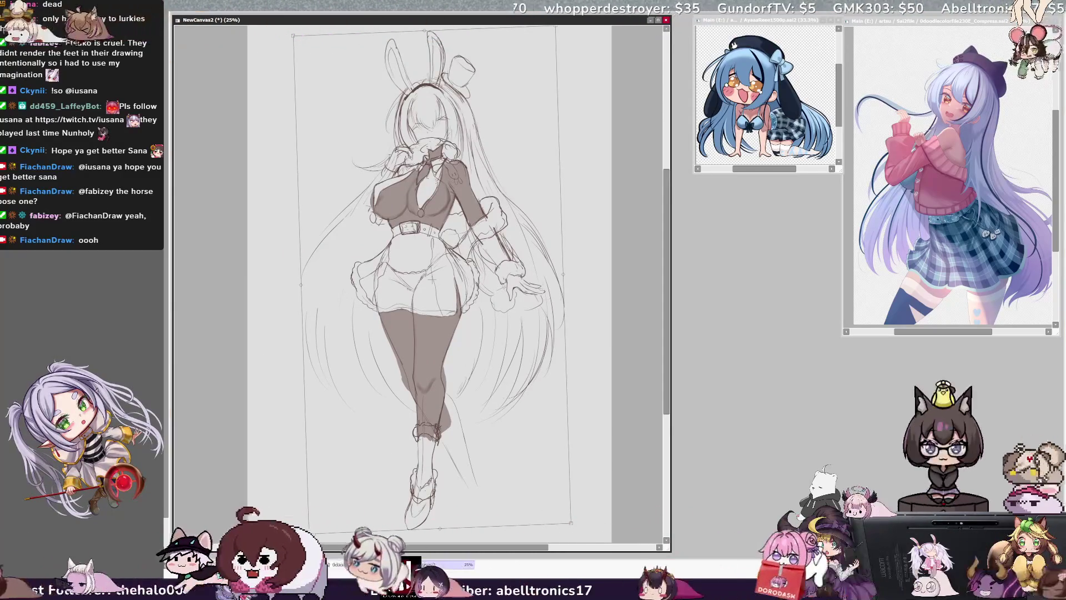
key(h)
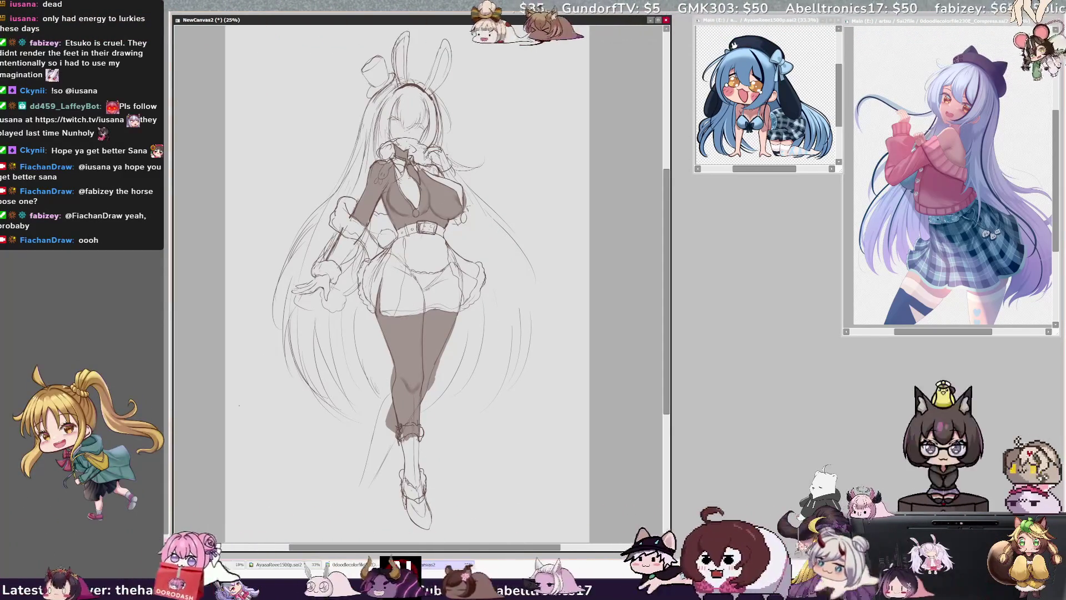
scroll(666, 383, up, 2)
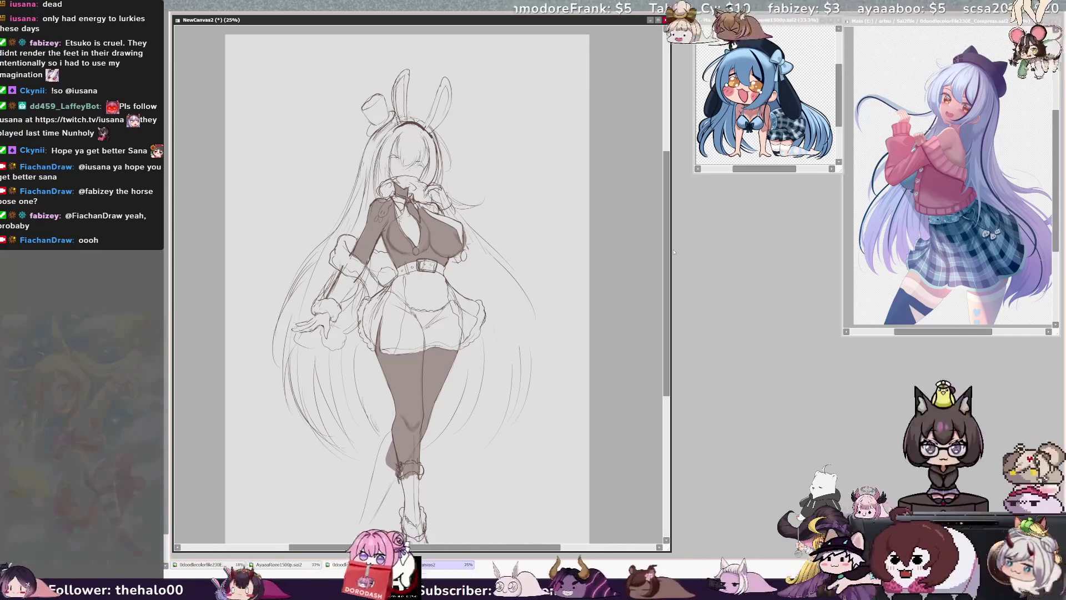
drag(666, 281, 667, 276)
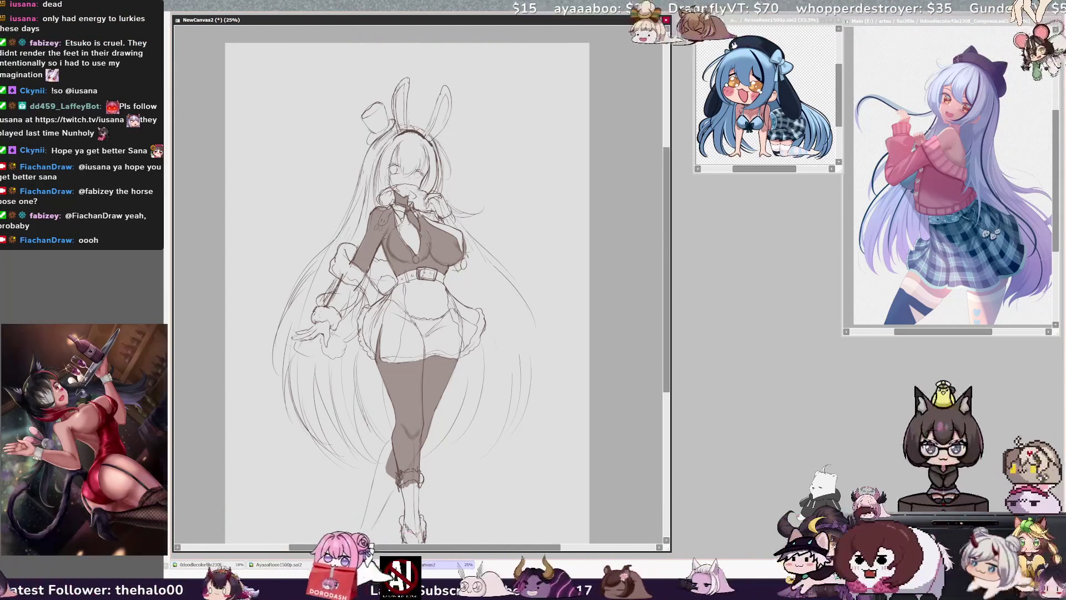
Flip the sketch view back and forth several times to compare proportions, then nudge the view
key(h)
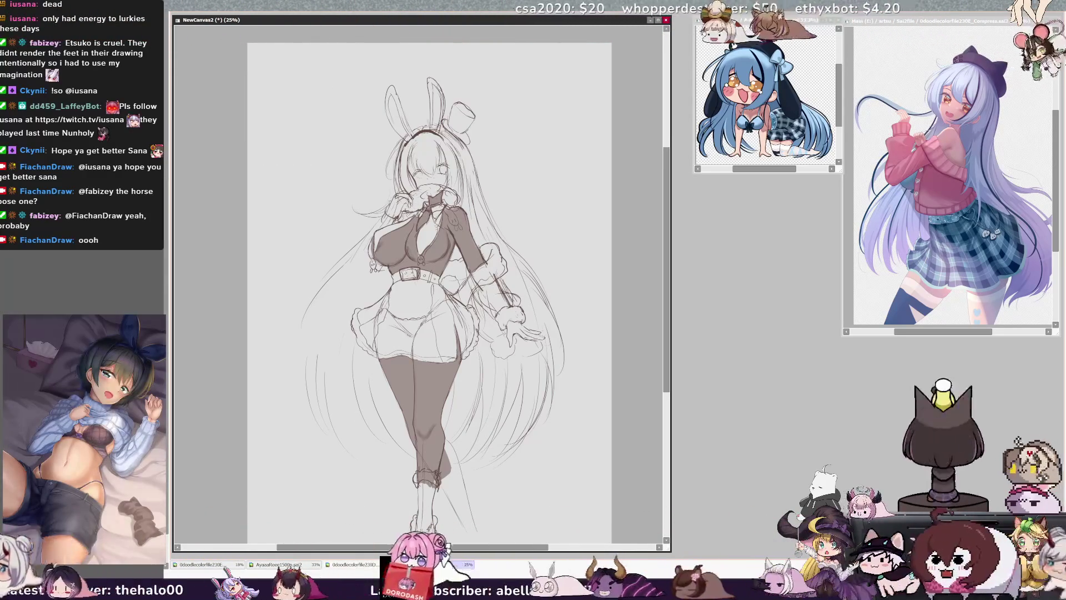
key(h)
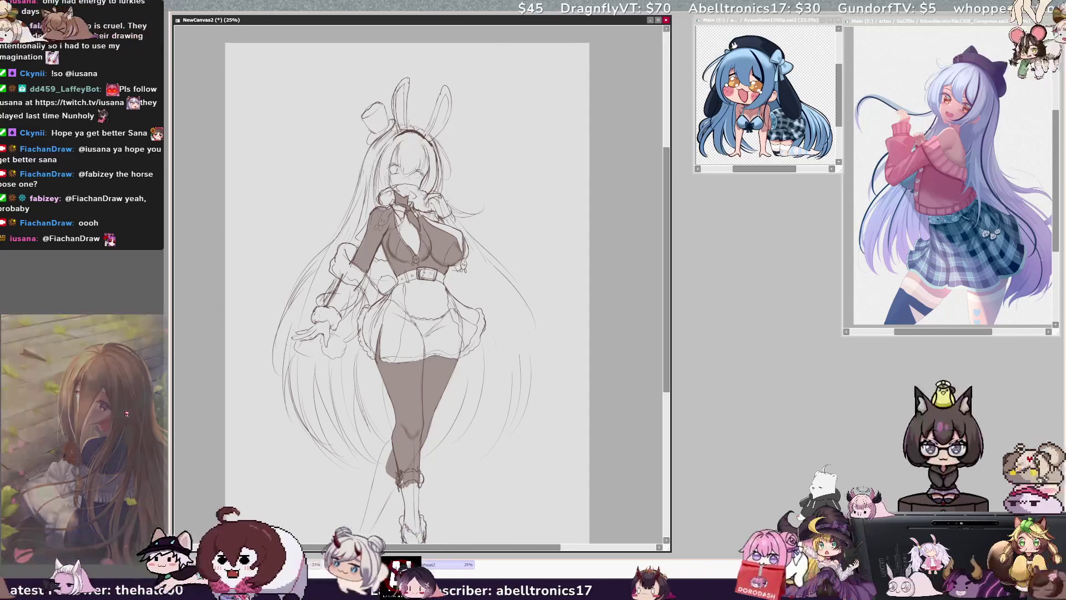
key(h)
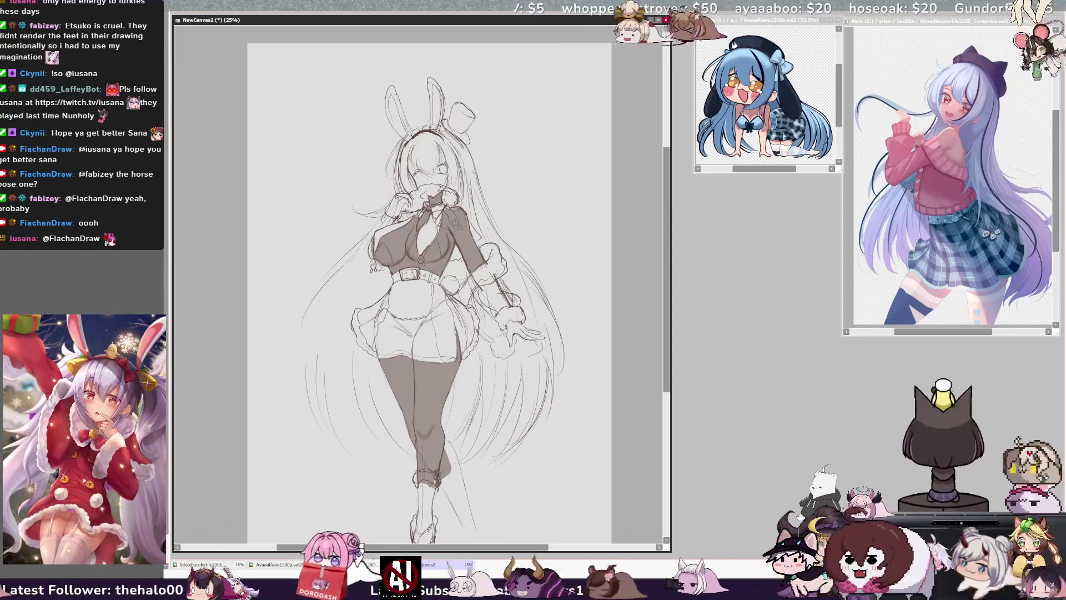
scroll(660, 325, up, 2)
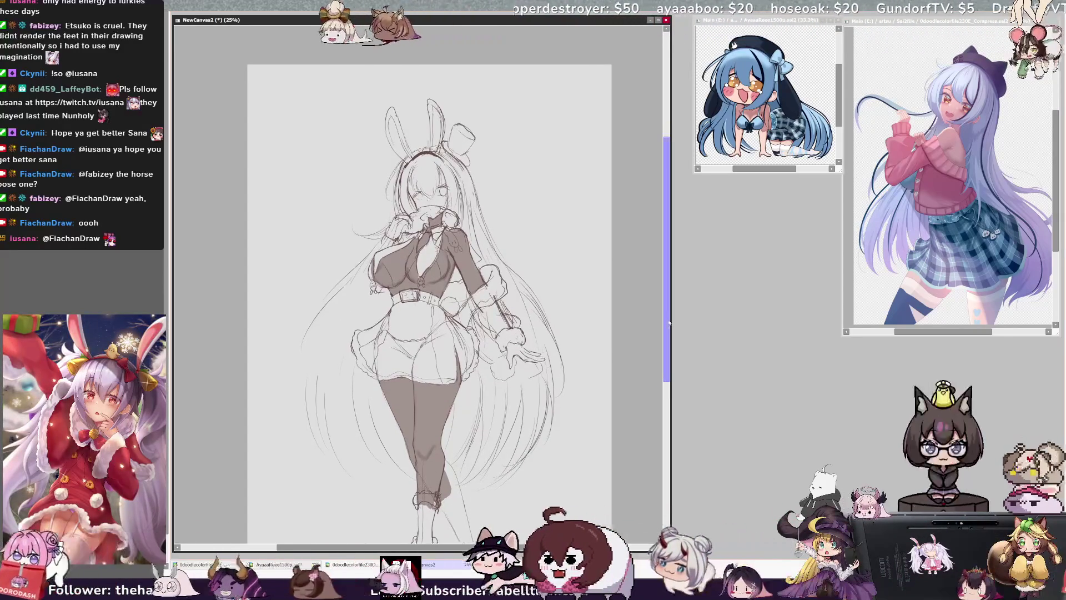
scroll(668, 325, down, 2)
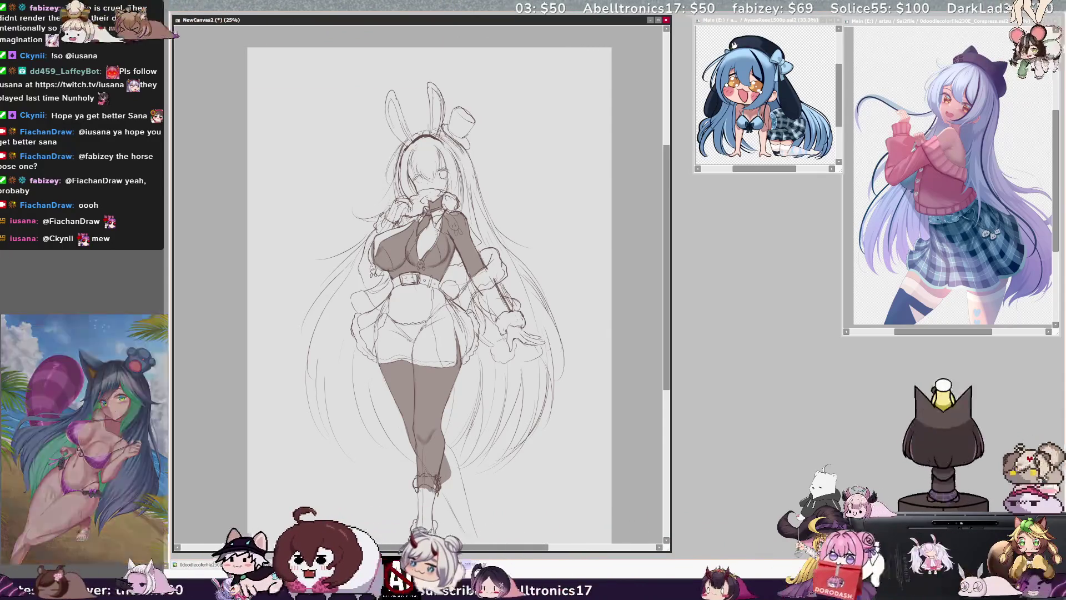
key(h)
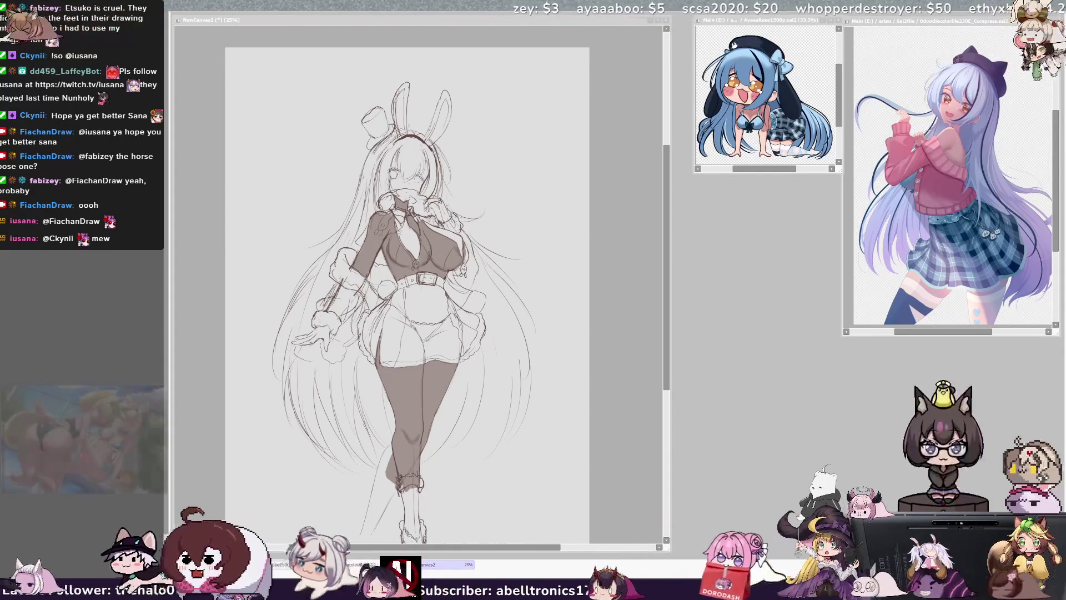
drag(407, 294, 419, 276)
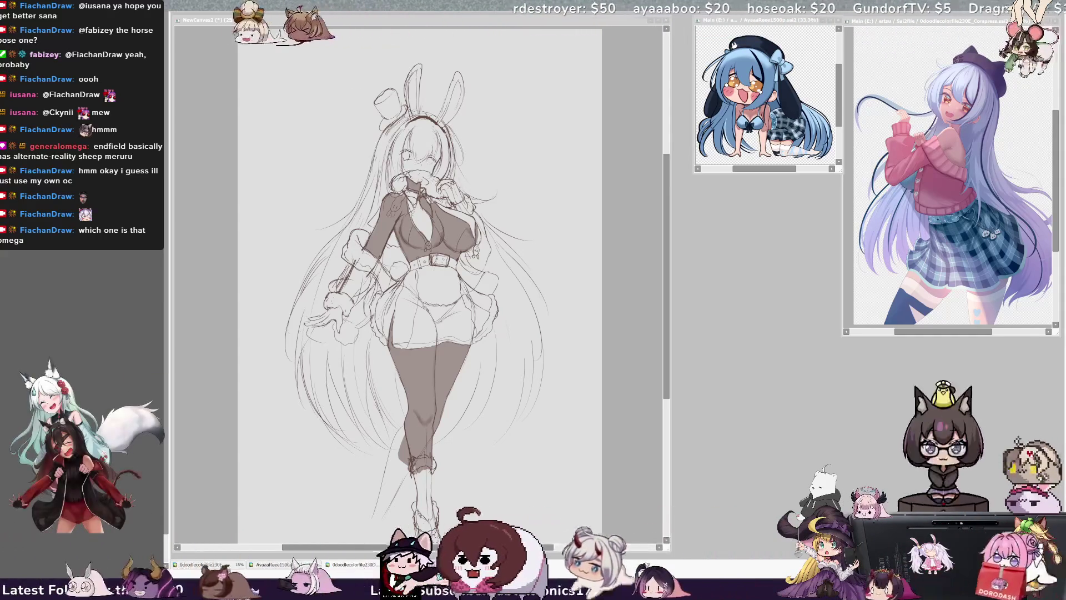
Review the sketch rotated 90° counter-clockwise at 33.3% zoom, then return the view upright
key(ctrl+Tab)
key(Delete)
key(Delete)
key(Delete)
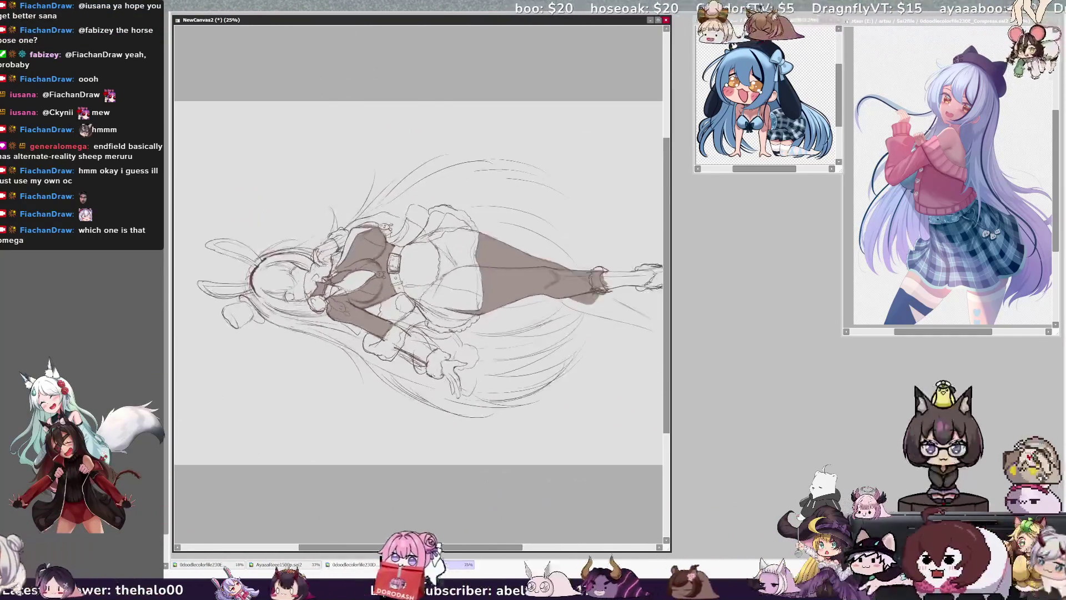
key(Page_Up)
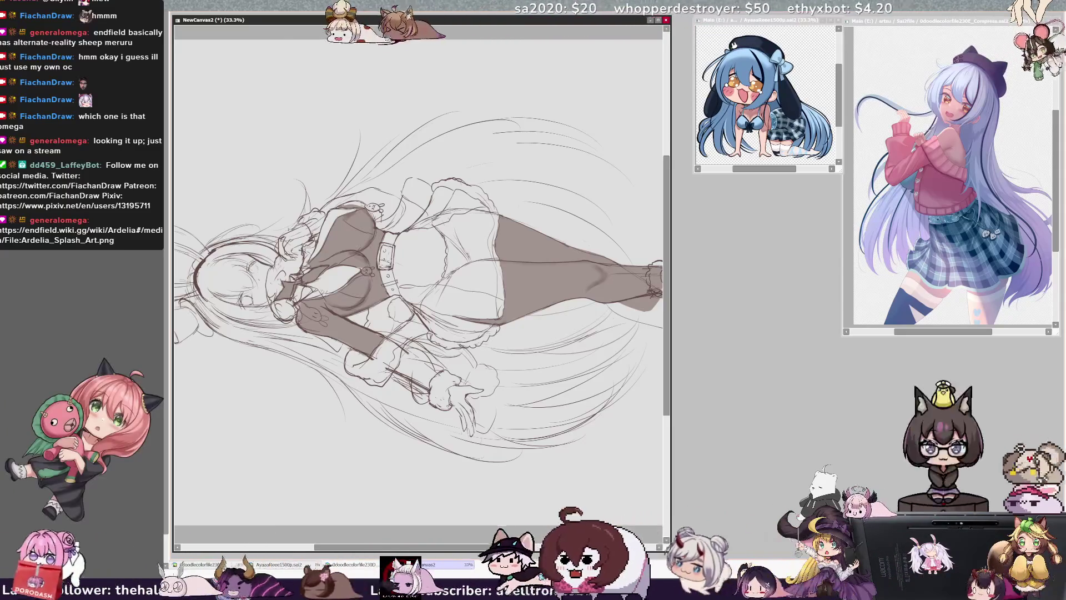
key(Home)
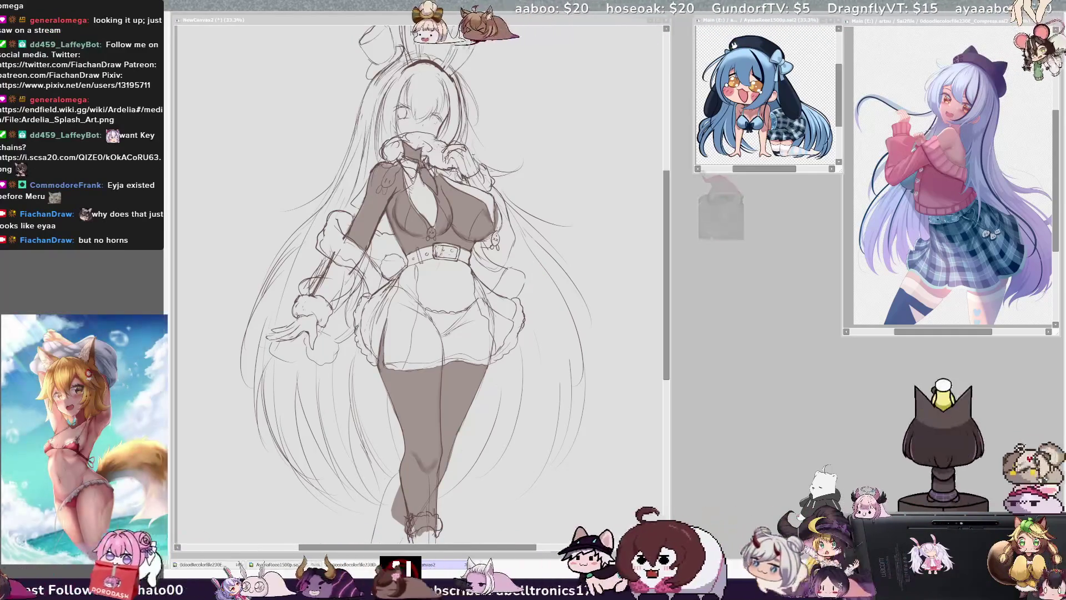
Add dark shading near the left ankle, then zoom out to 25% to see the whole figure
drag(400, 495, 394, 516)
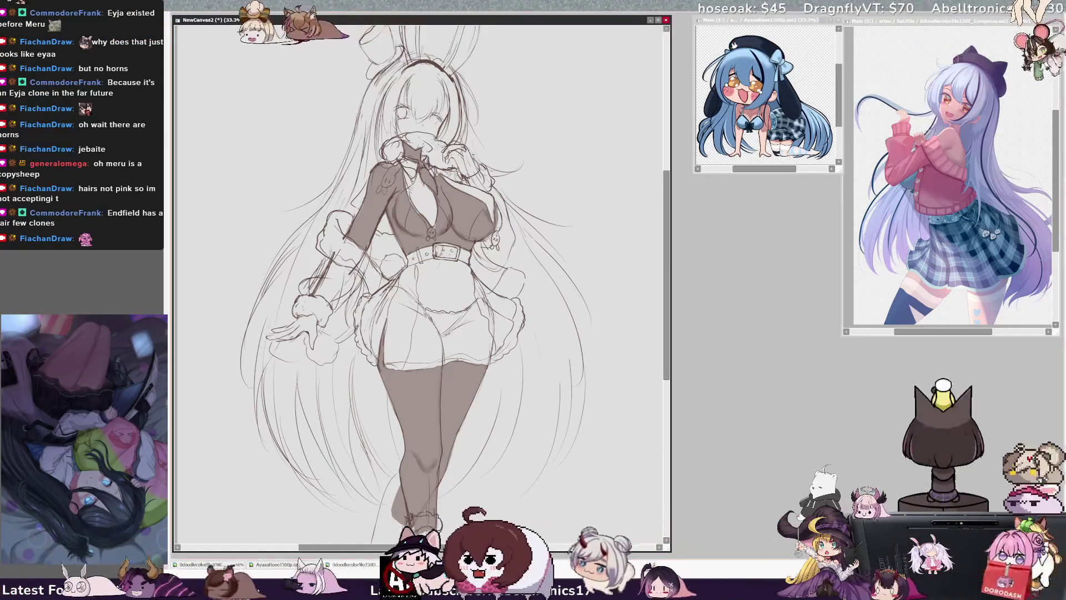
key(minus)
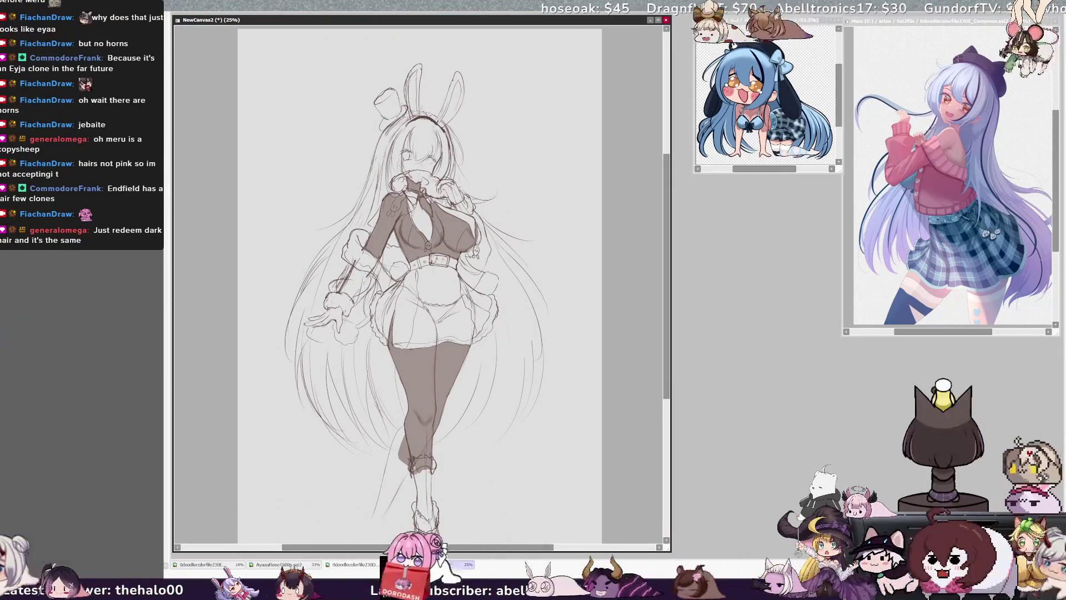
key(alt+Tab)
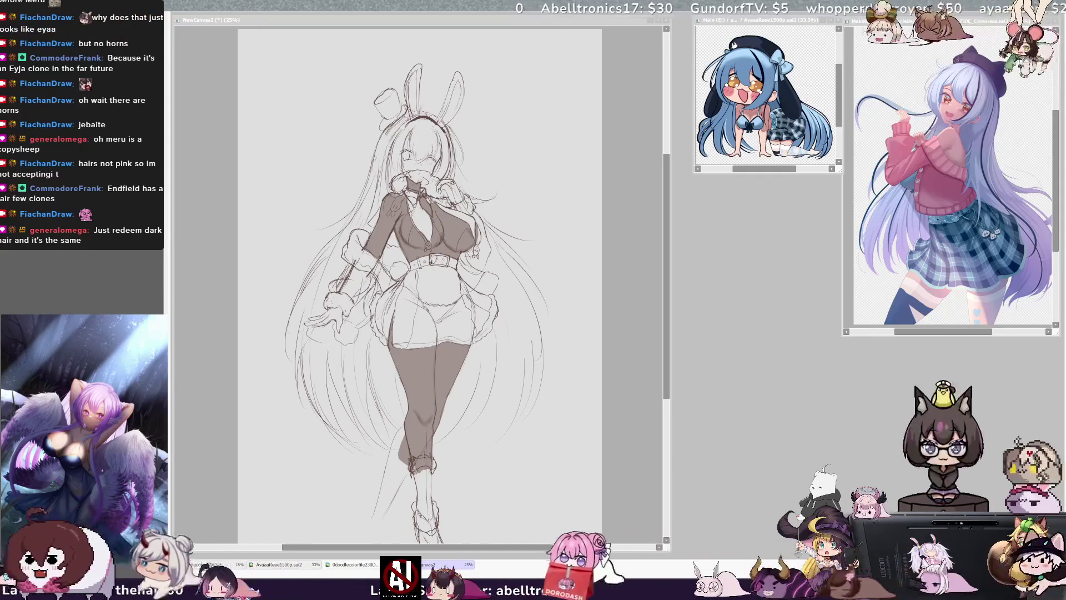
click(498, 355)
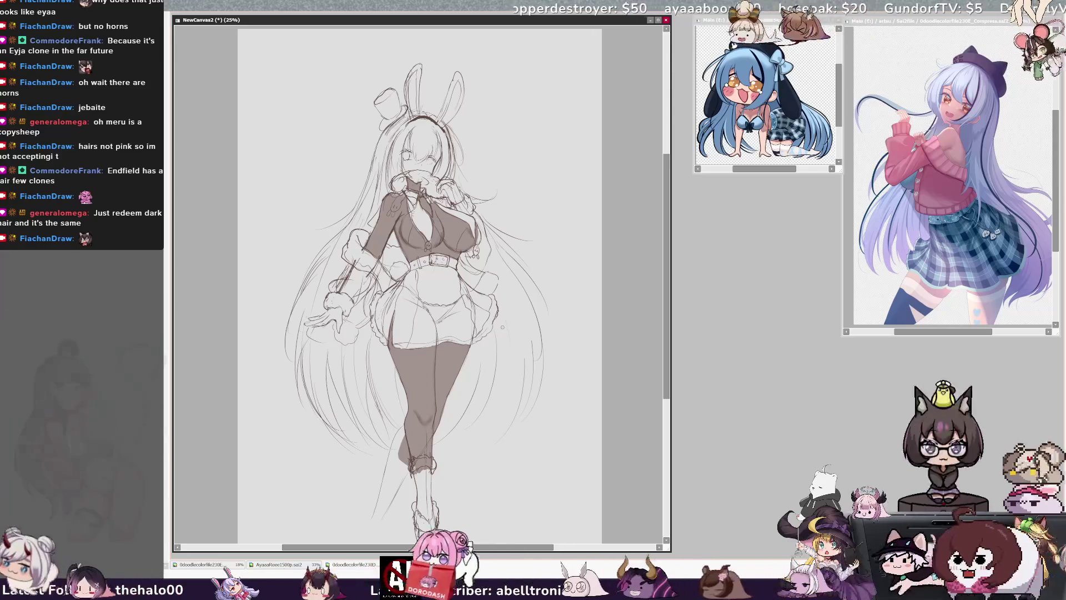
scroll(502, 327, down, 1)
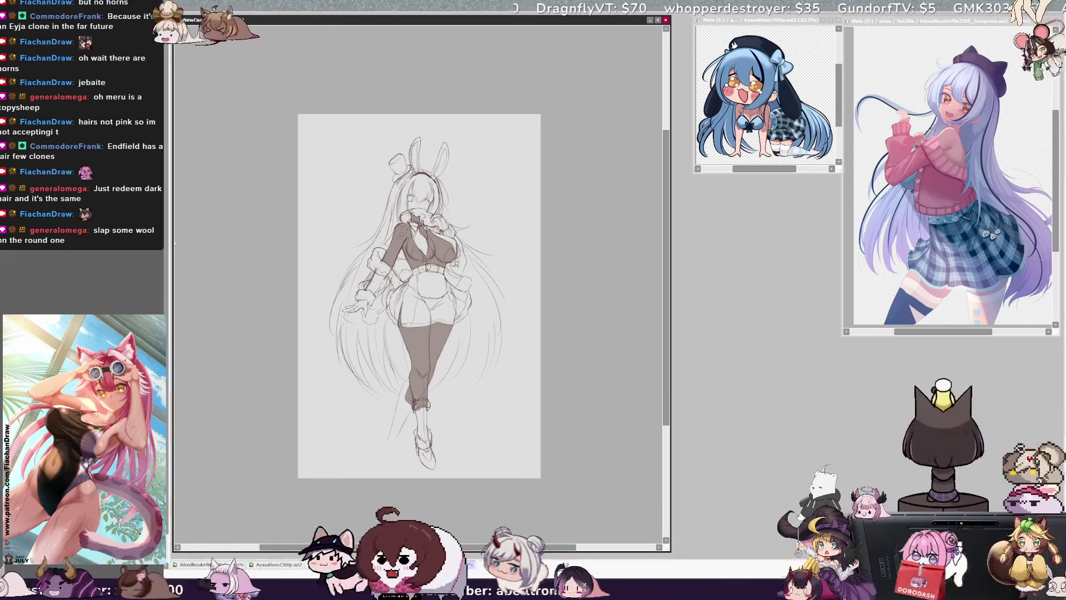
key(ctrl+plus)
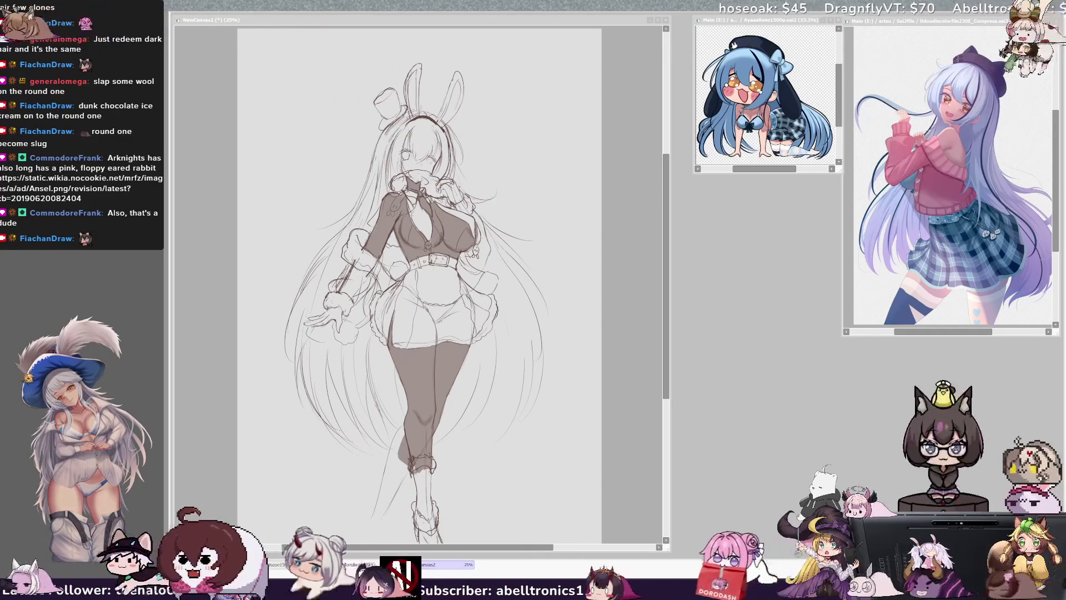
click(518, 199)
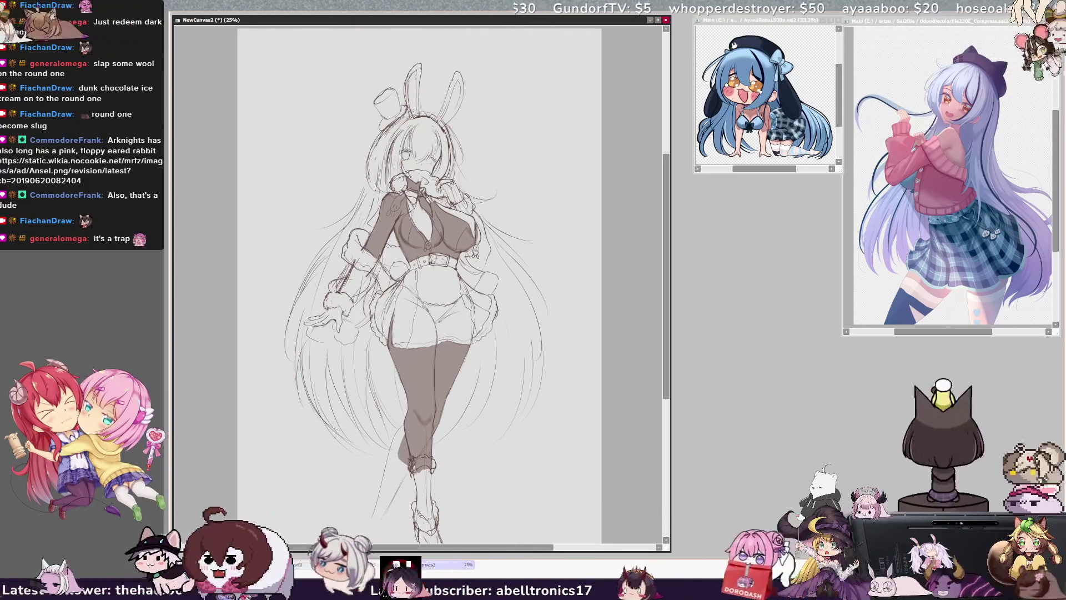
Mirror the sketch horizontally so the top hat sits on the right, then undo the last change
key(h)
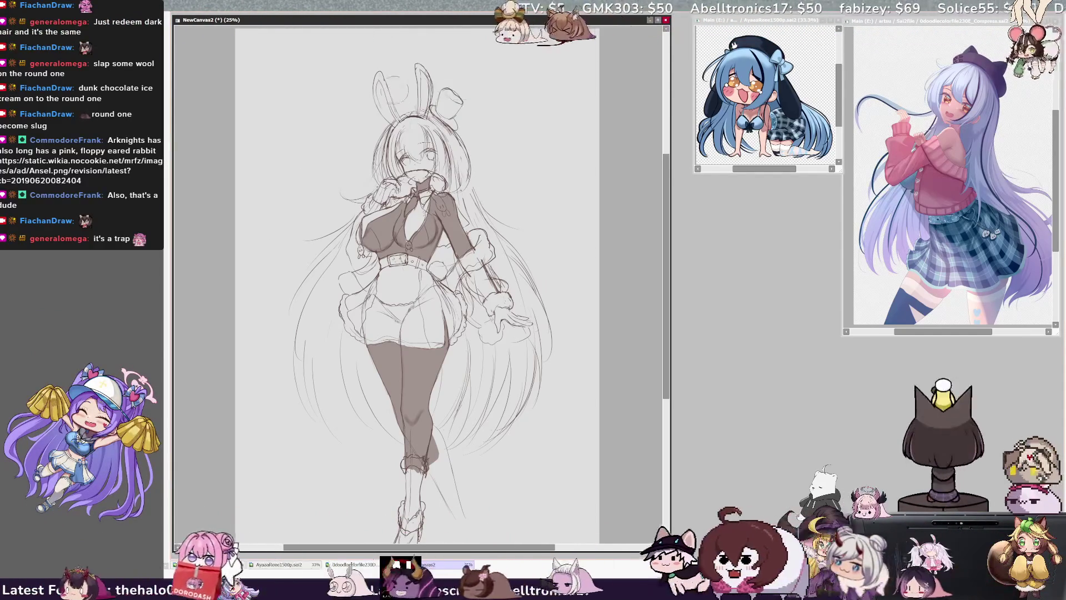
key(ctrl+z)
key(ctrl+z)
key(ctrl+z)
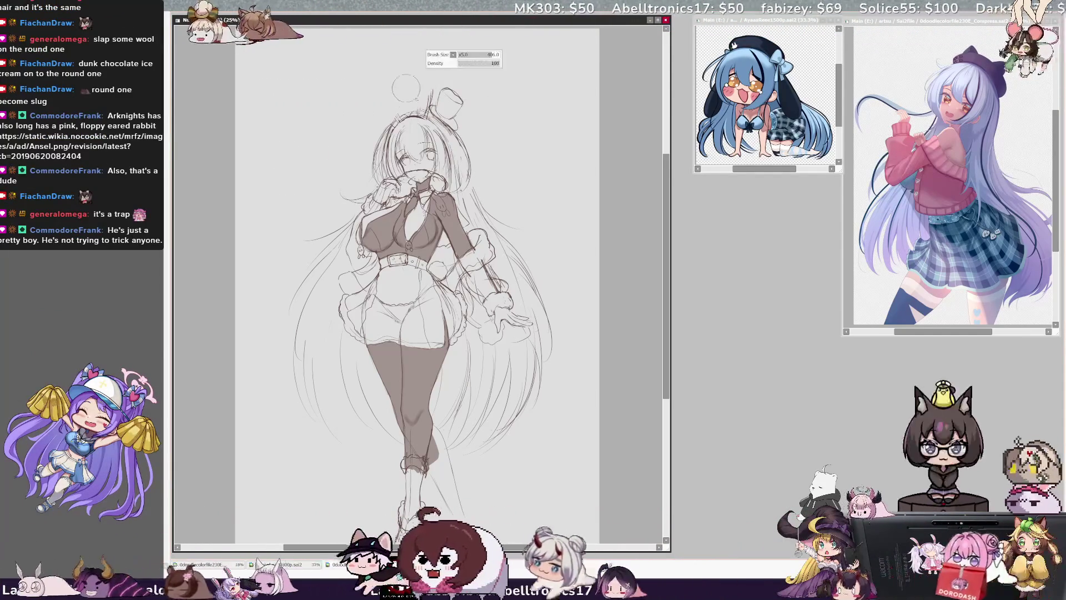
key(ctrl+z)
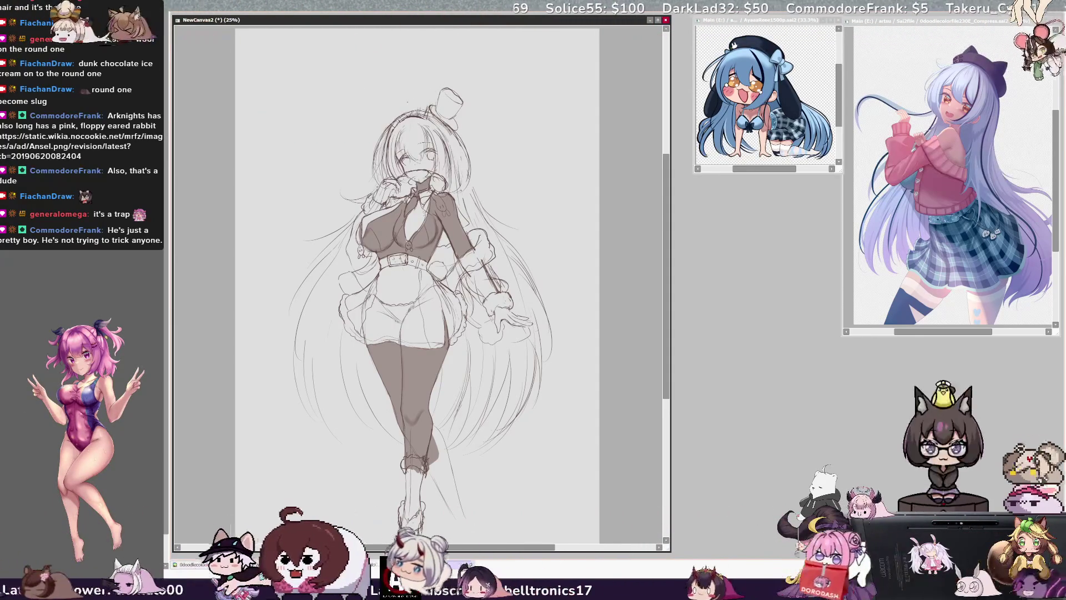
drag(405, 114, 395, 80)
key(ctrl+z)
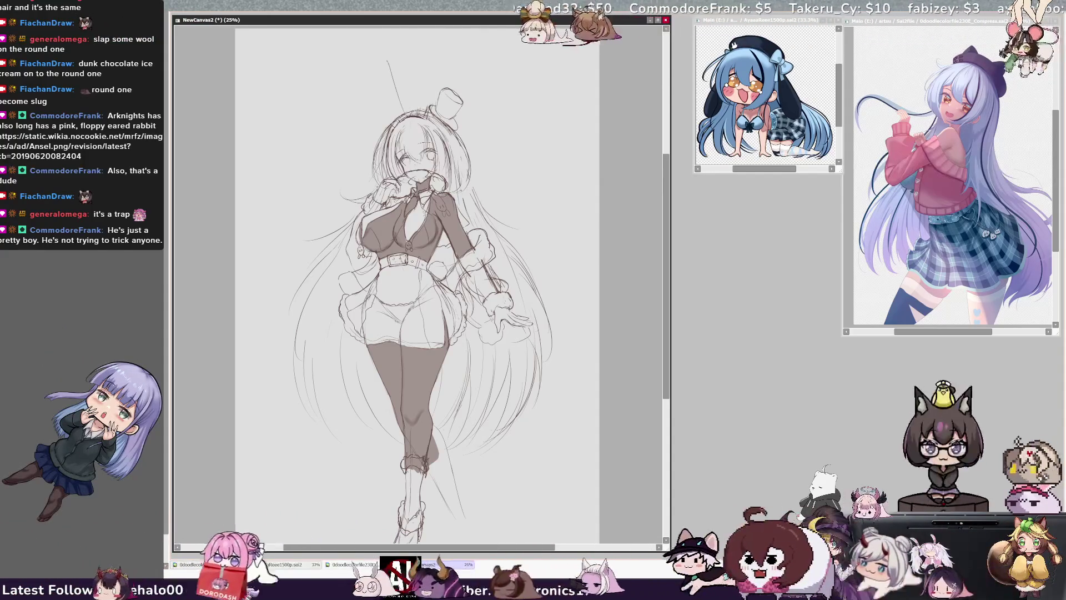
mouse_move(398, 114)
mouse_down()
mouse_move(377, 86)
mouse_move(410, 73)
mouse_up()
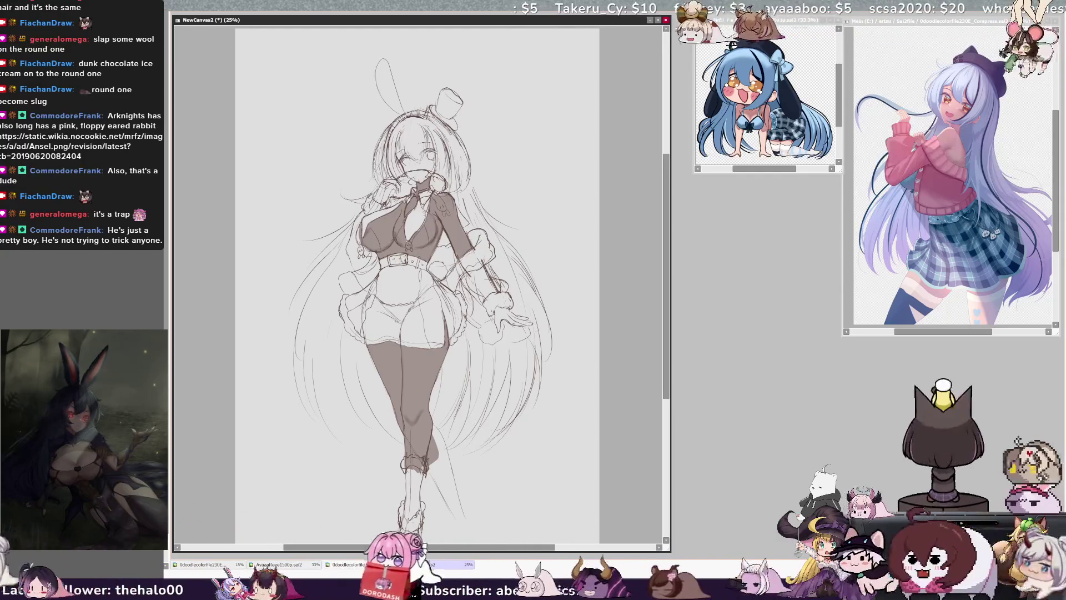
drag(416, 55, 430, 89)
key(ctrl+z)
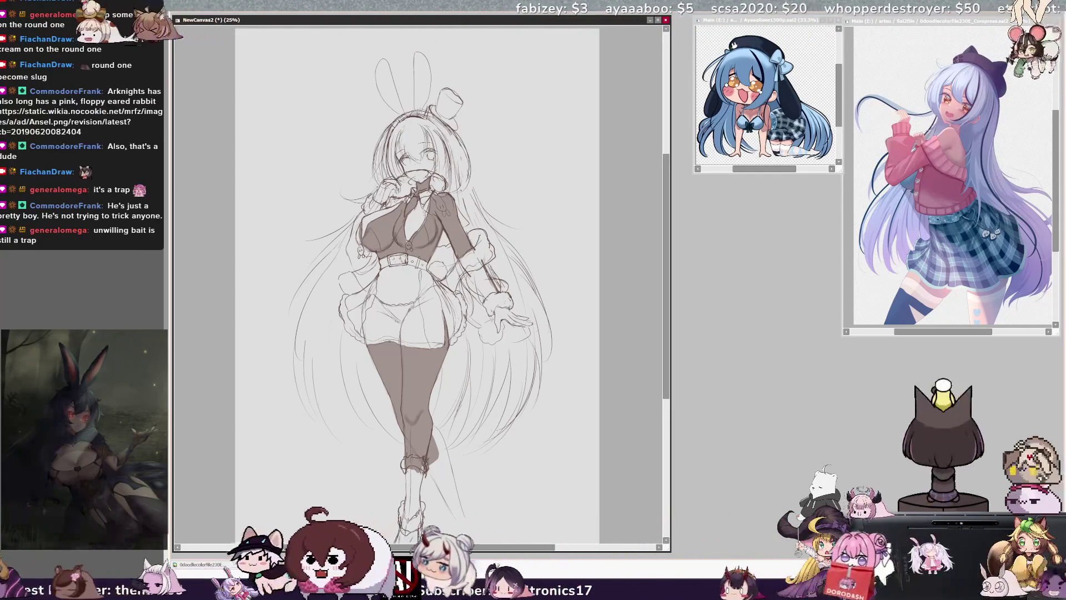
drag(417, 54, 430, 87)
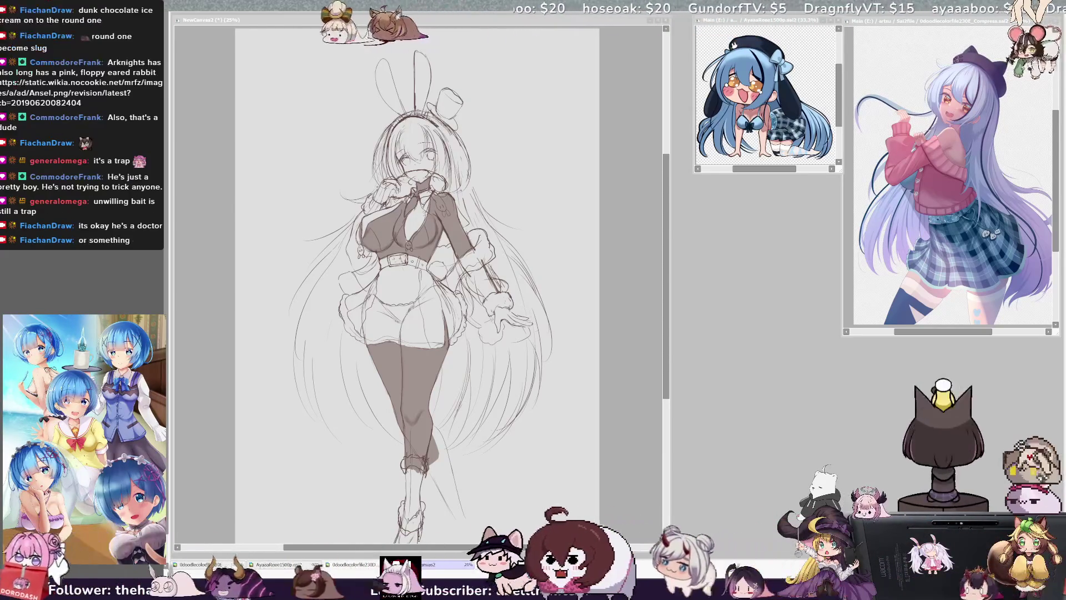
drag(656, 246, 676, 311)
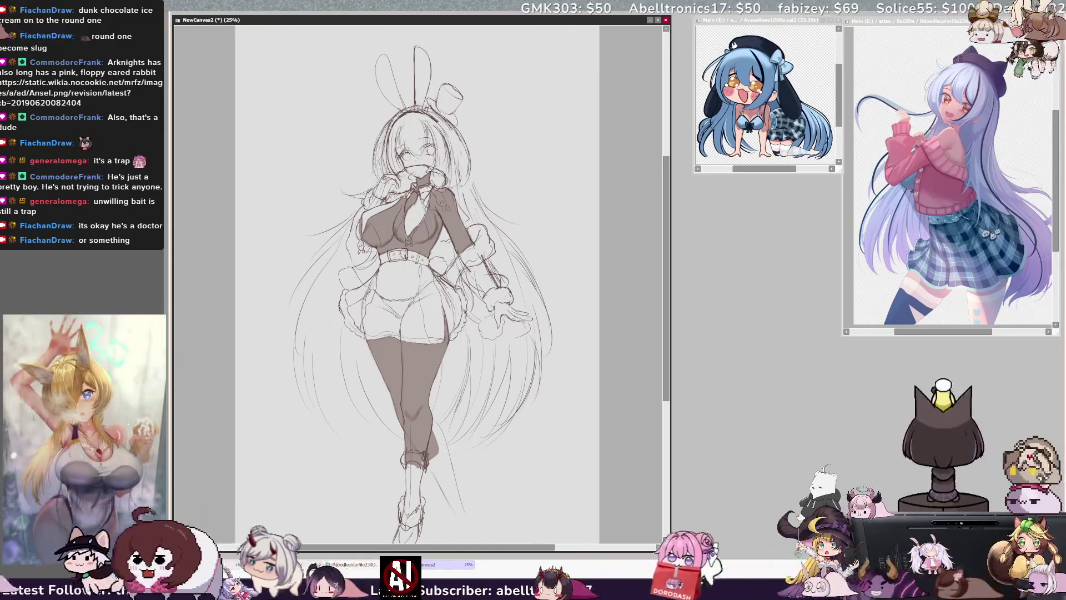
drag(665, 196, 665, 196)
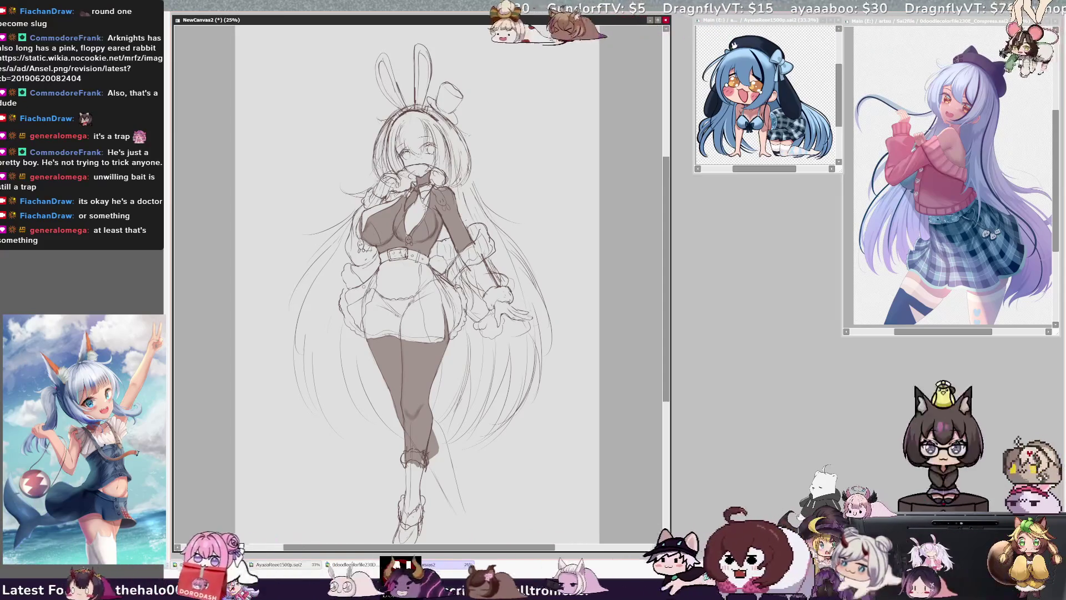
scroll(422, 278, down, 2)
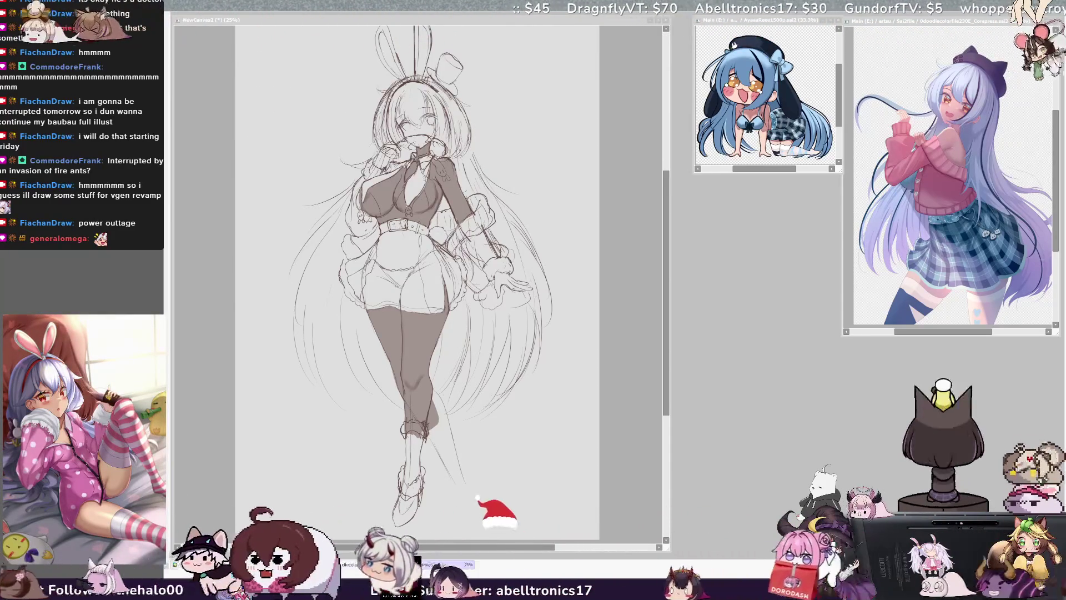
click(619, 170)
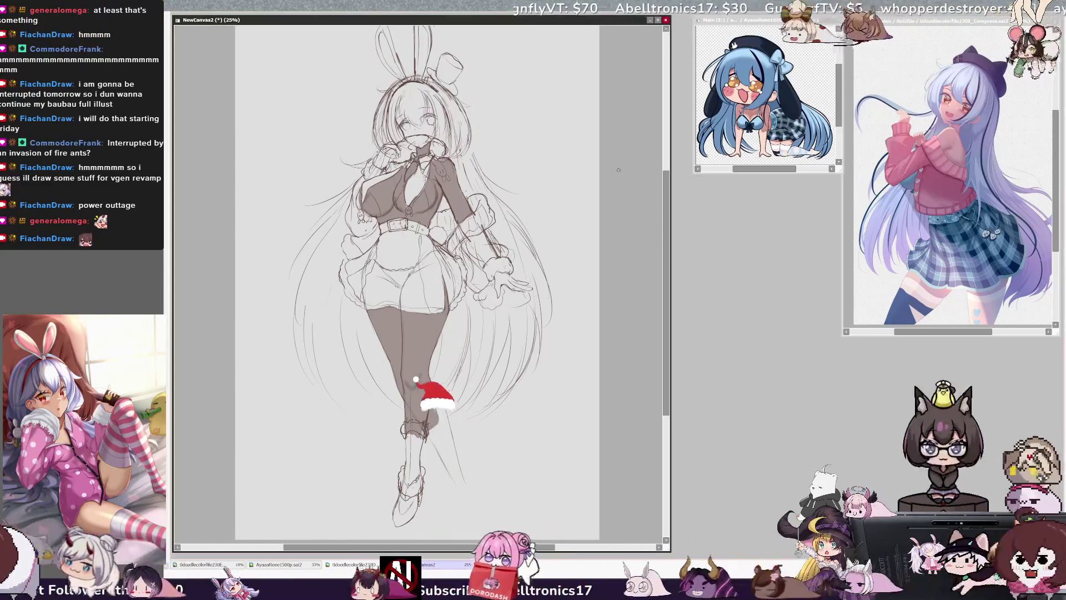
Scroll the view slightly and pencil a new shoe outline around the lower foot
drag(668, 220, 669, 213)
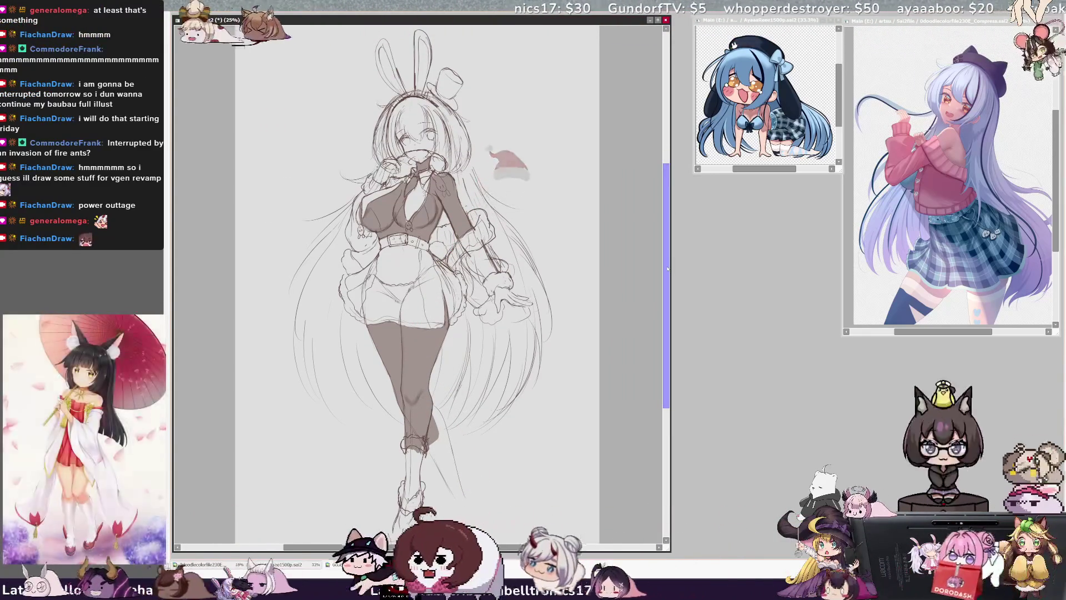
drag(668, 267, 669, 270)
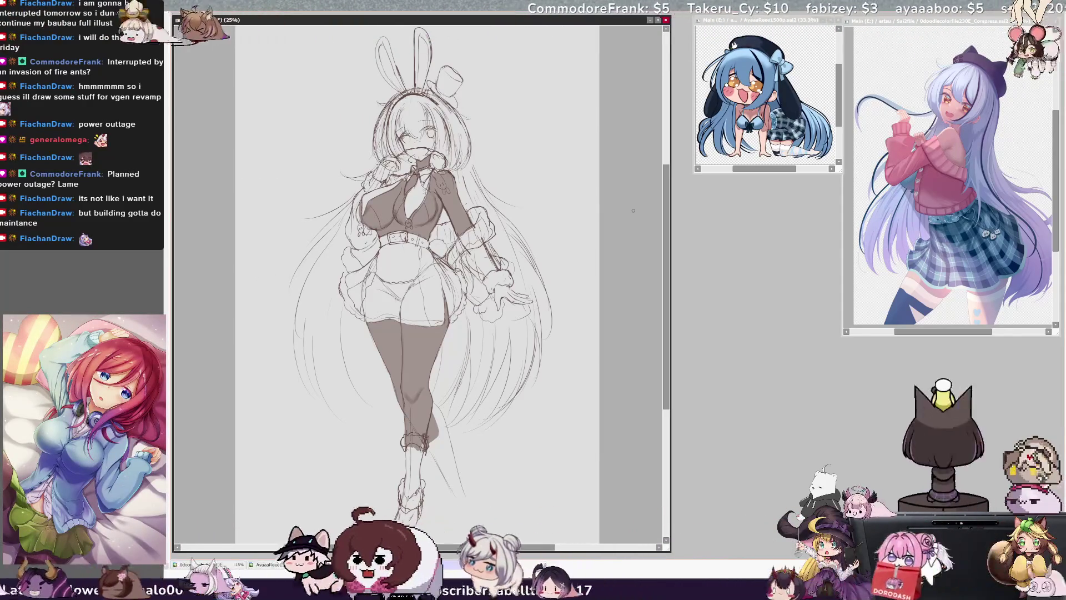
drag(399, 491, 421, 519)
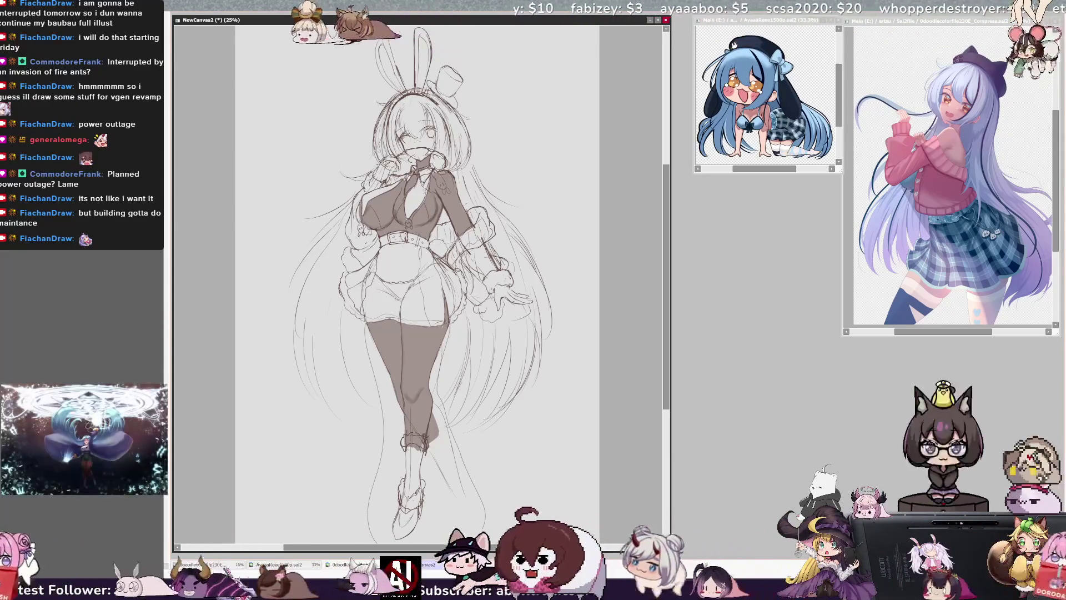
Lasso the lower legs and feet and nudge them up and to the left in small moves
drag(367, 322, 444, 321)
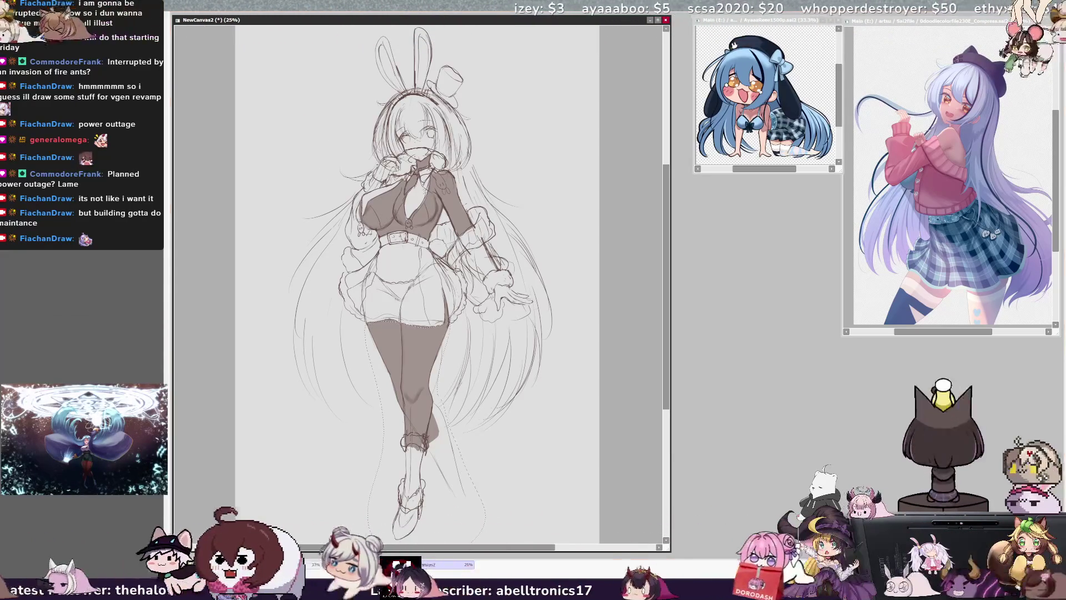
drag(418, 432, 413, 427)
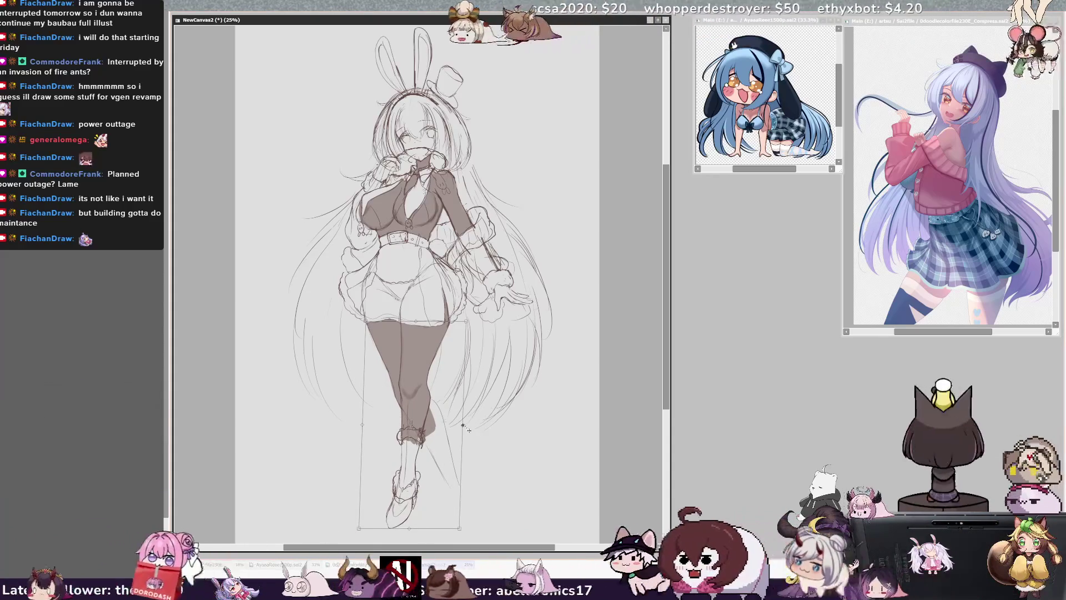
drag(422, 472, 419, 467)
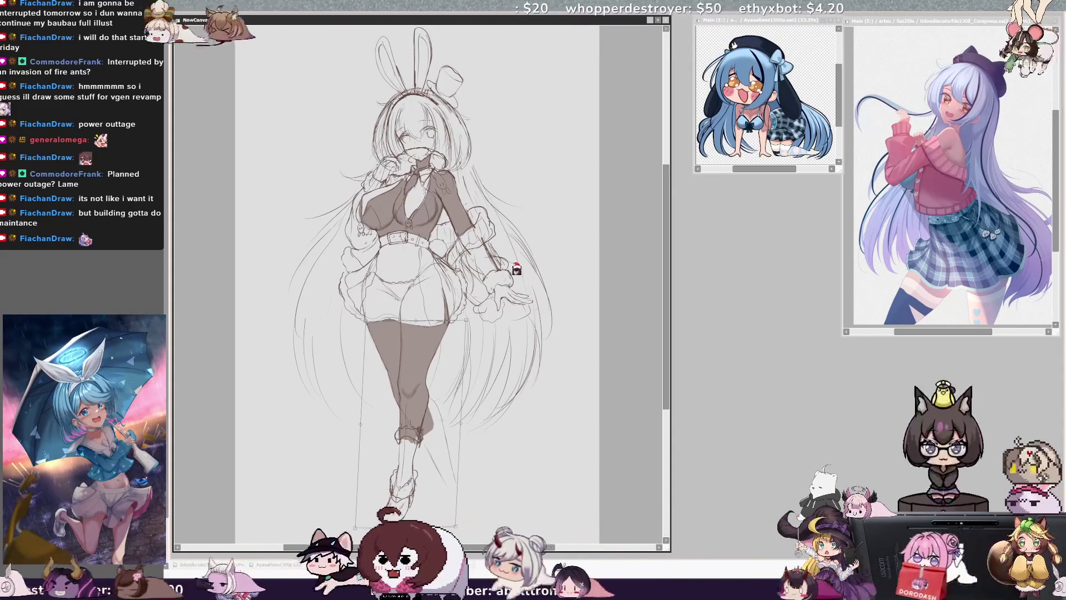
drag(437, 425, 435, 425)
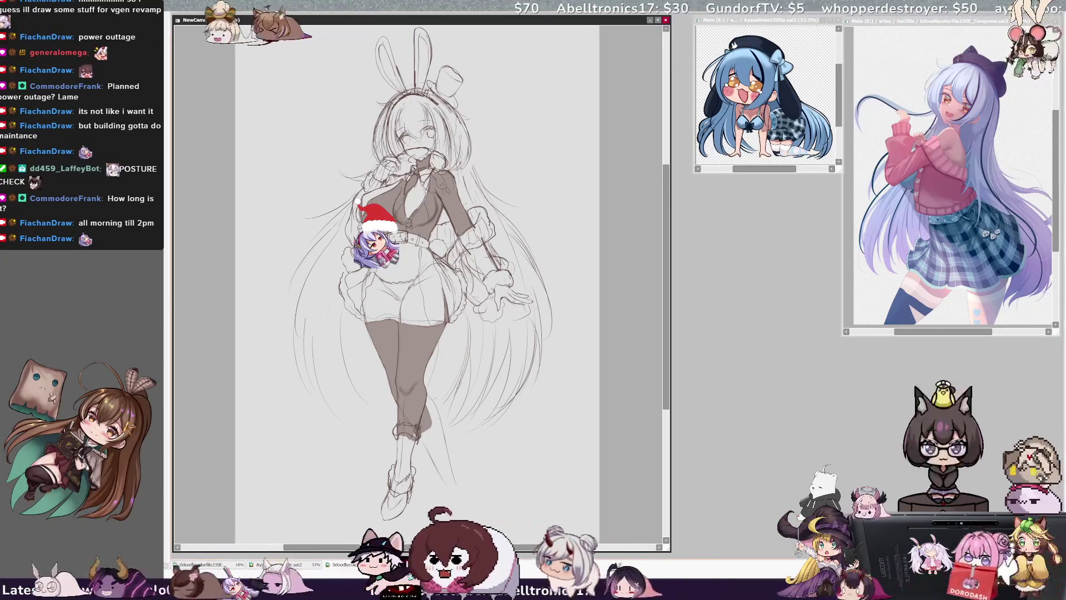
Enlarge the airbrush to about 1004, dab grey over the lower leg, then mirror the view
drag(422, 101, 411, 99)
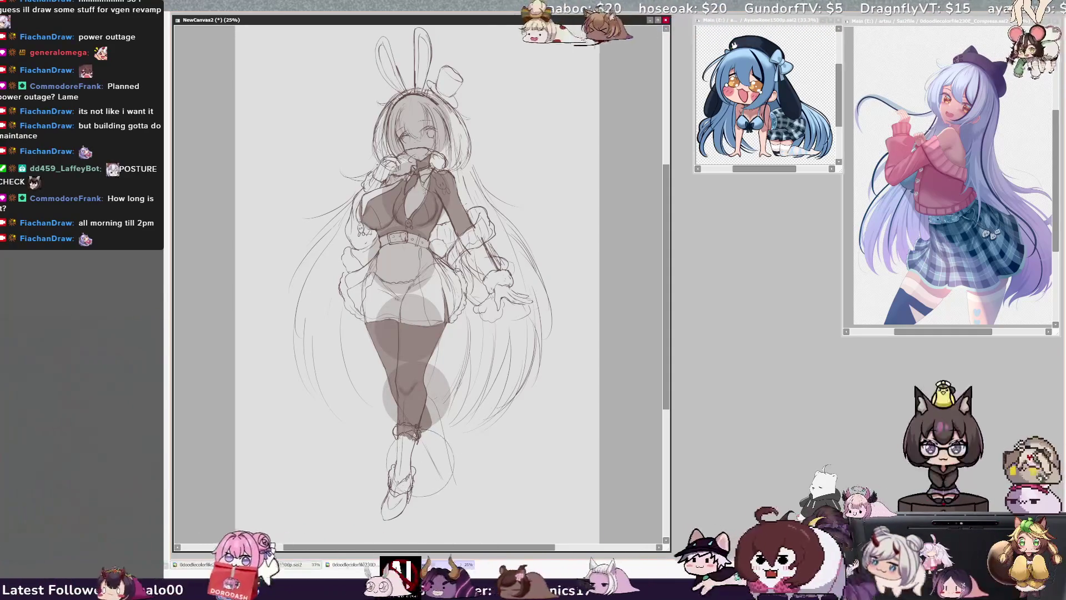
click(416, 461)
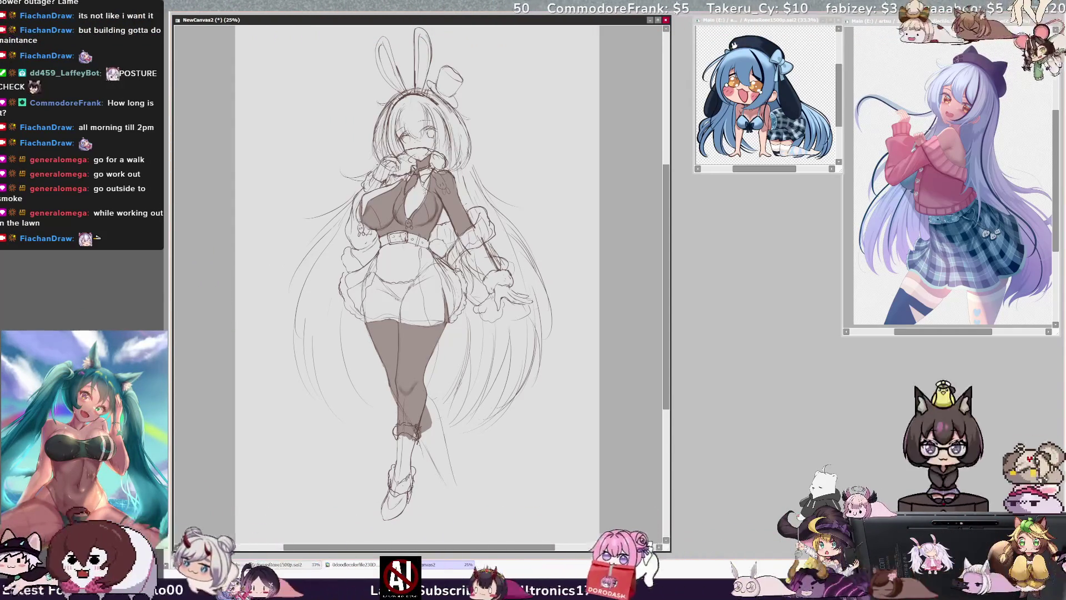
key(h)
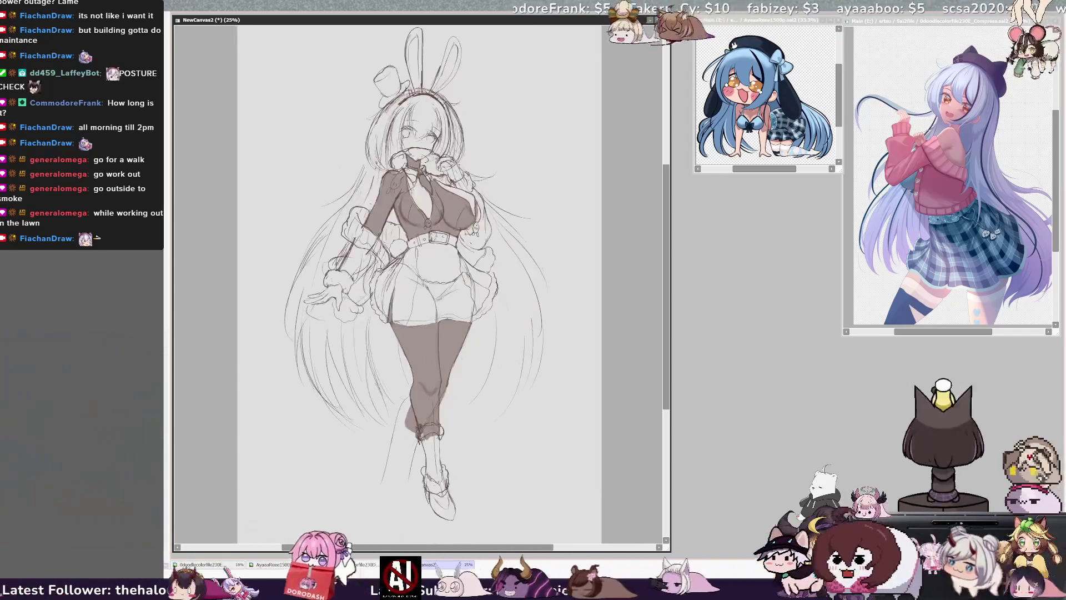
key(h)
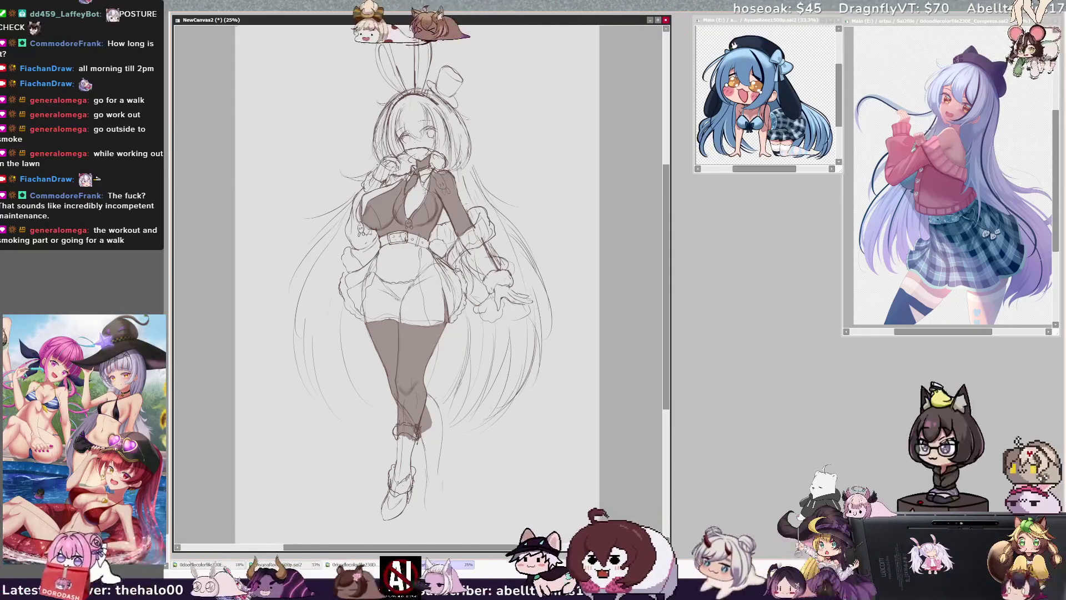
key(h)
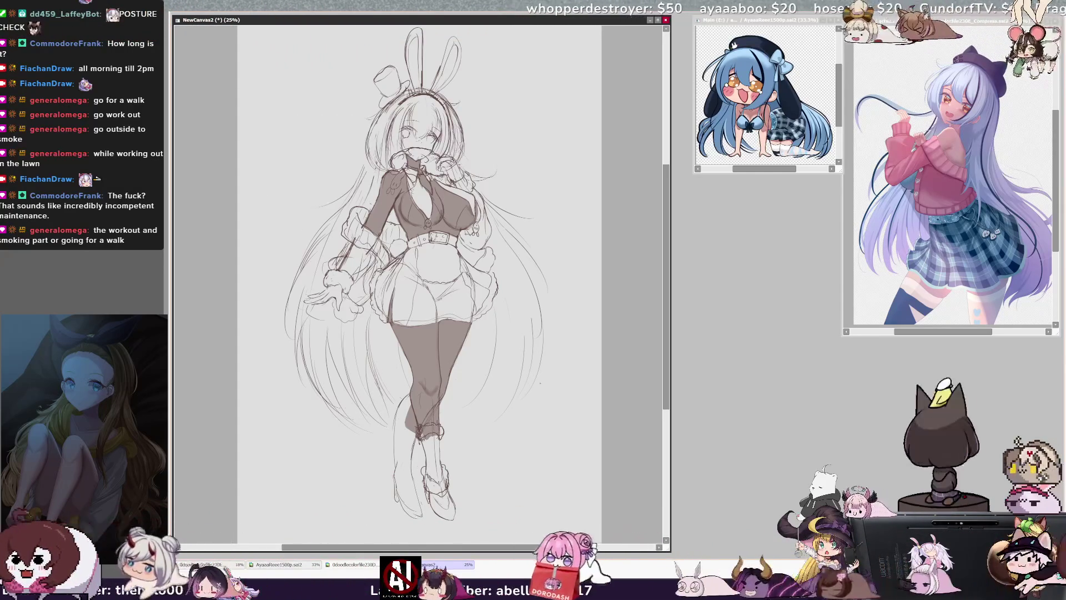
key(h)
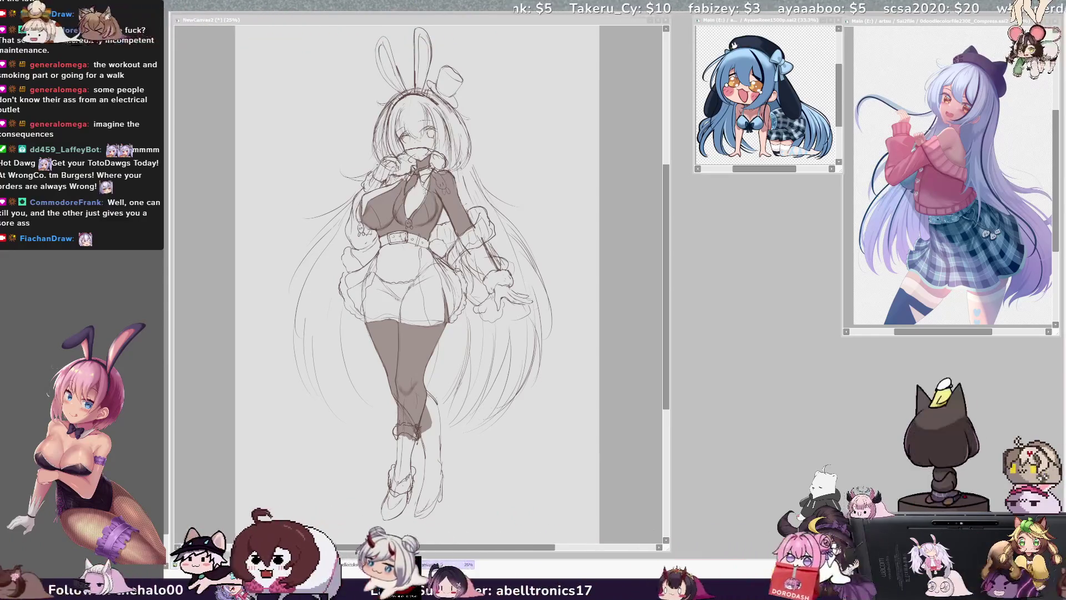
Reactivate the NewCanvas2 sketch window and add a short pencil line at the lower leg
click(388, 19)
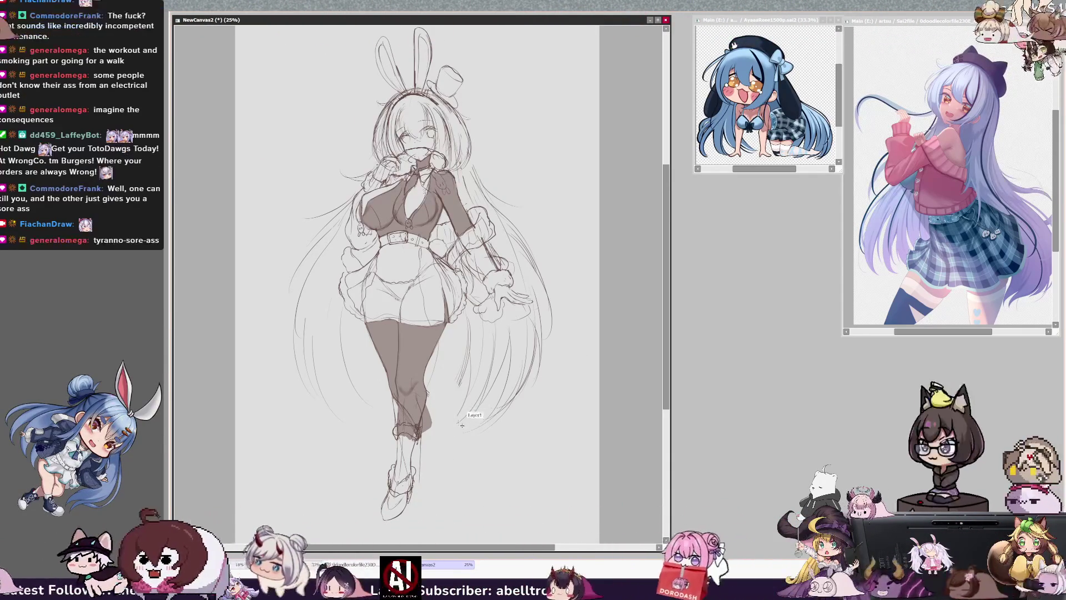
drag(424, 459, 421, 476)
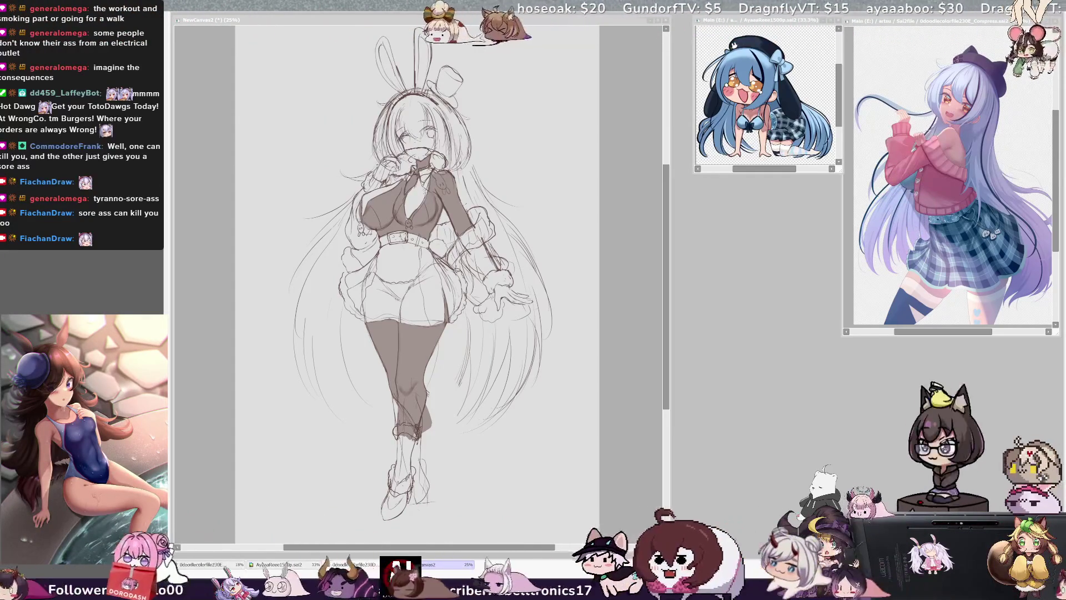
Mirror the canvas to check proportions, then undo the brown tone on the legs
click(565, 336)
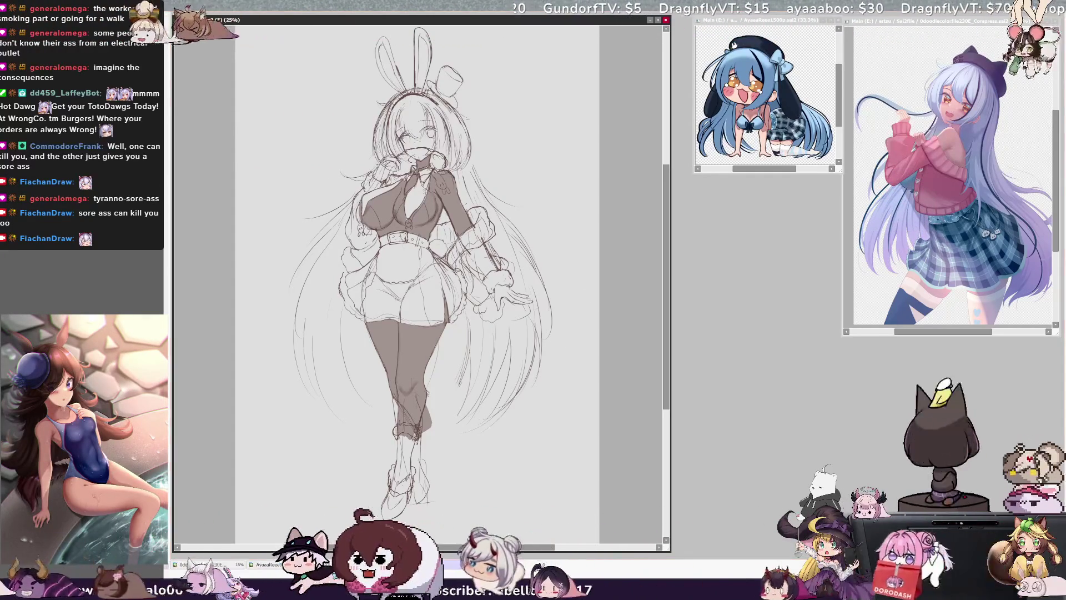
key(h)
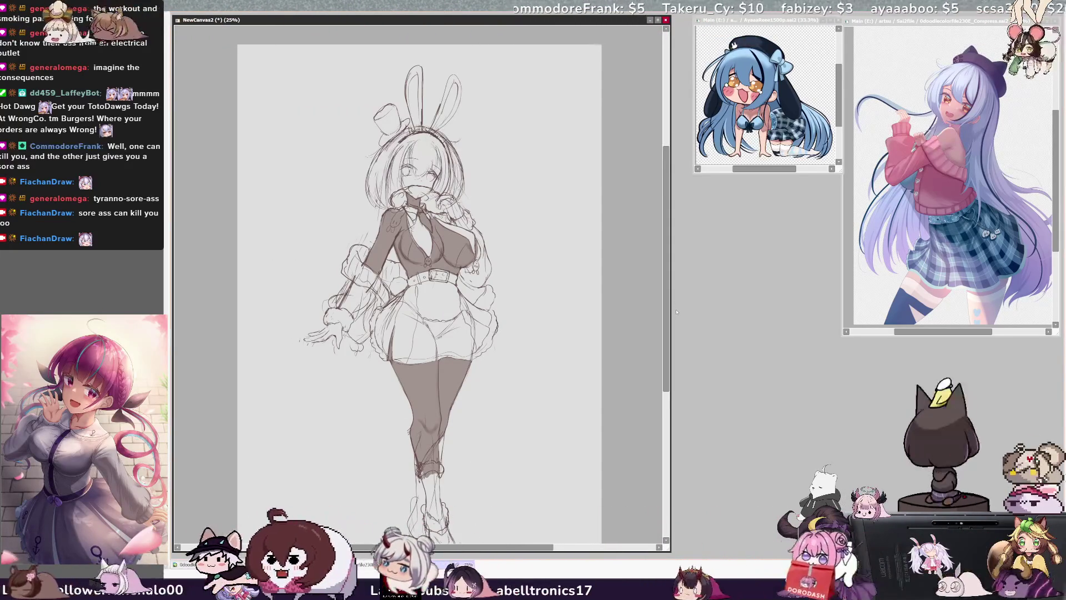
scroll(668, 351, down, 1)
scroll(668, 351, down, 1)
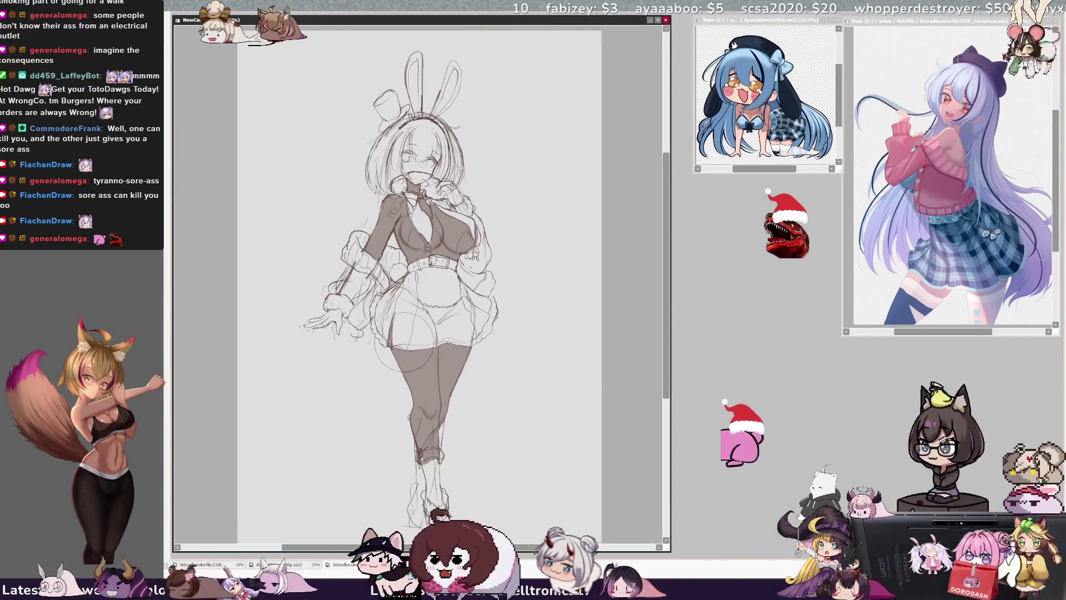
key(ctrl+z)
key(ctrl+z)
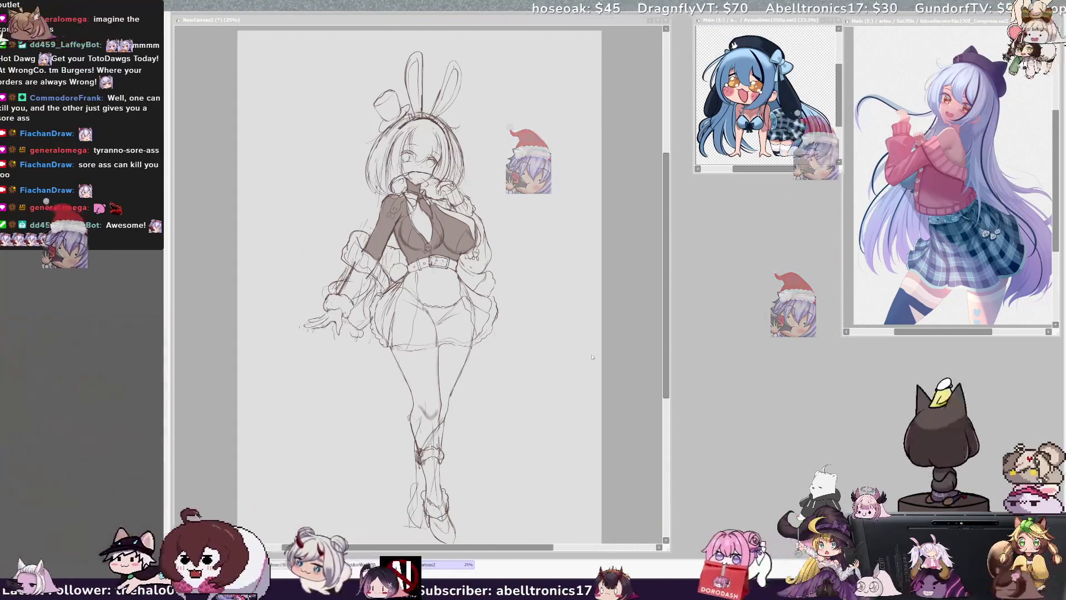
Zoom the canvas from 25% to 29.7% with the navigator slider
scroll(558, 375, down, 1)
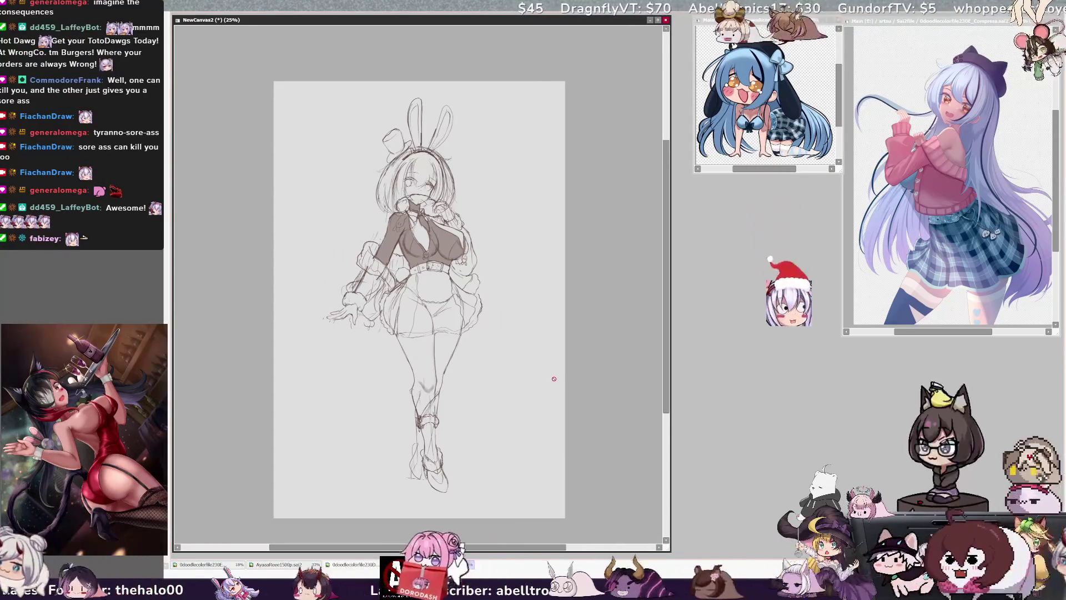
scroll(367, 342, up, 1)
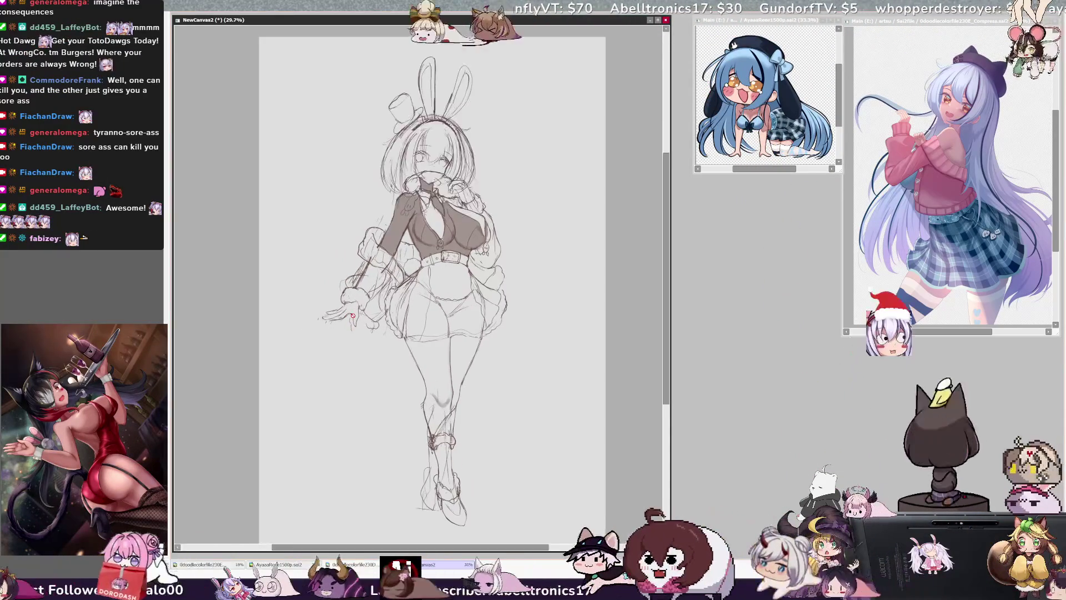
drag(627, 21, 631, 21)
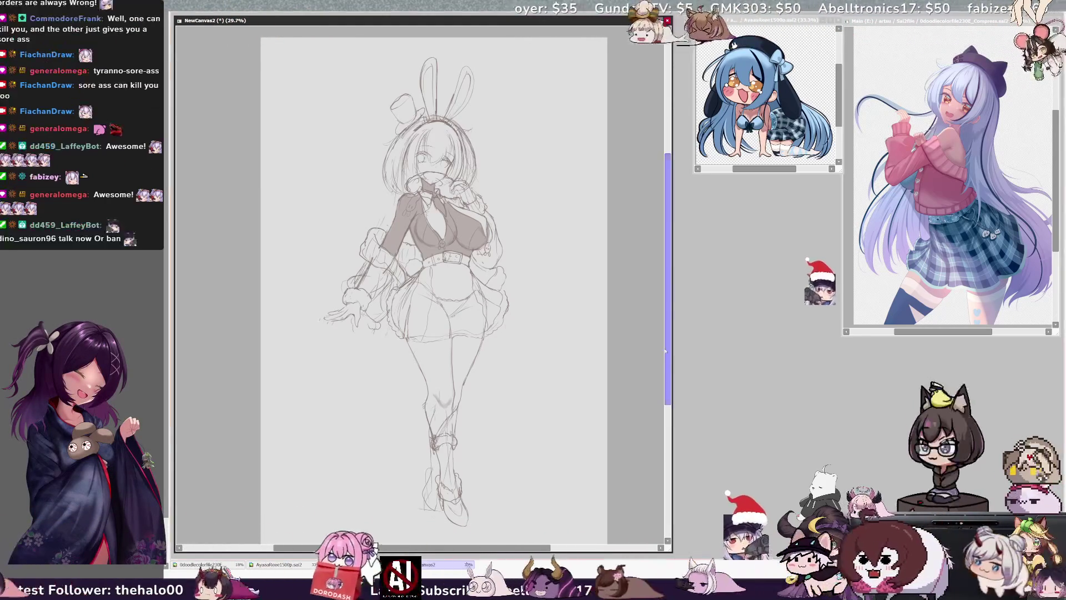
scroll(669, 358, up, 1)
scroll(669, 358, down, 2)
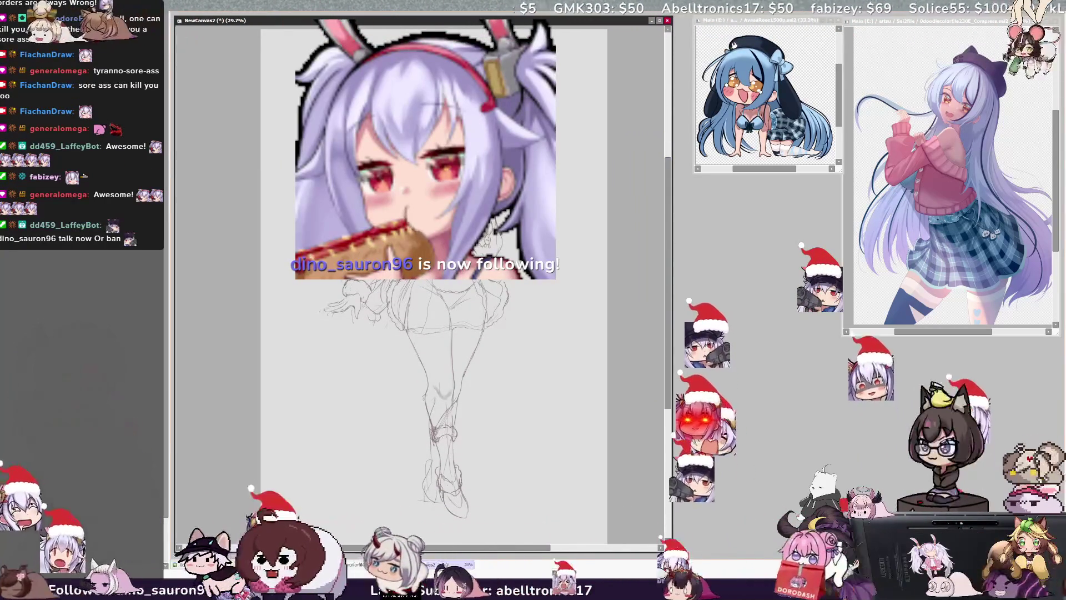
Start a transform, flip the view horizontally to check balance, then unflip it
key(ctrl+t)
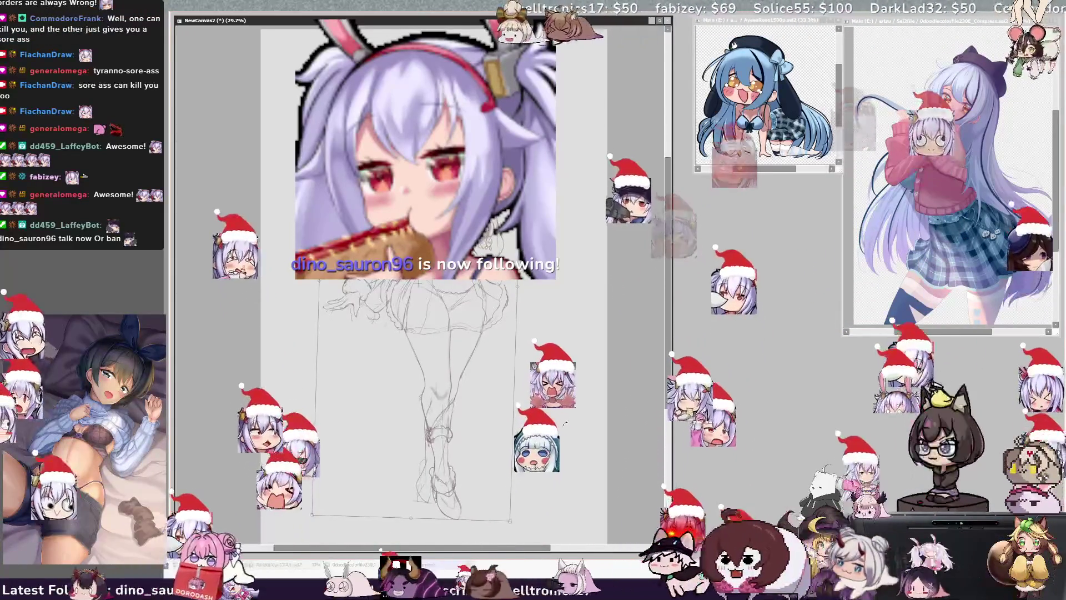
key(h)
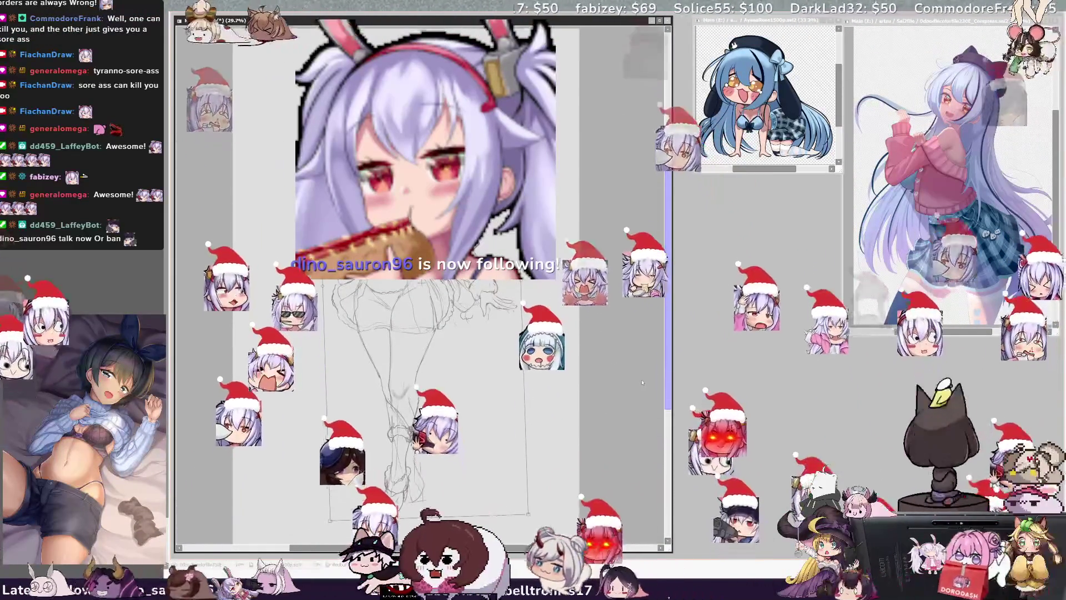
drag(338, 548, 439, 547)
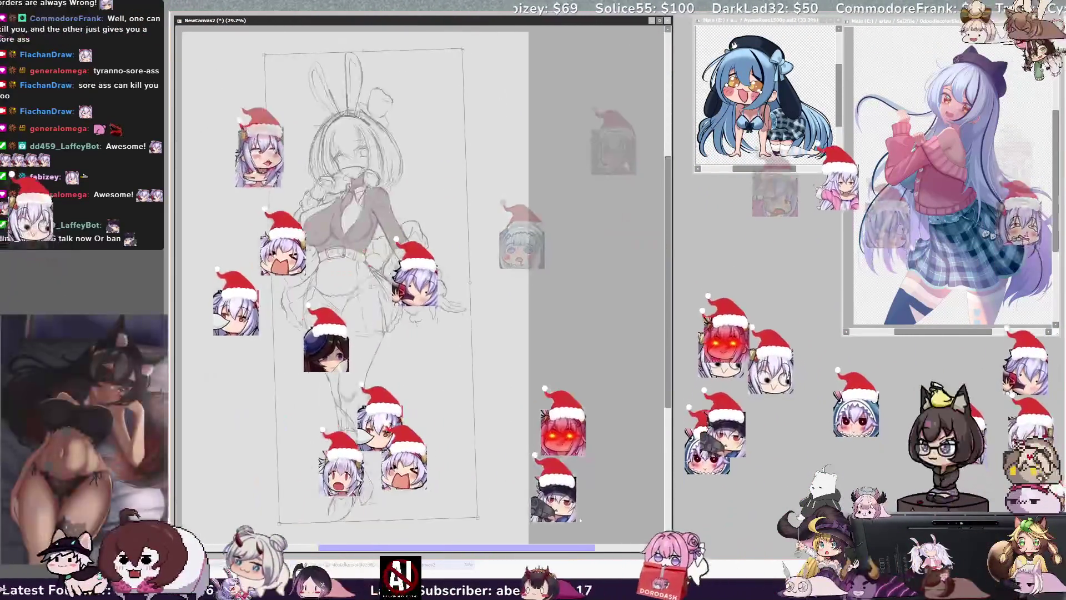
key(h)
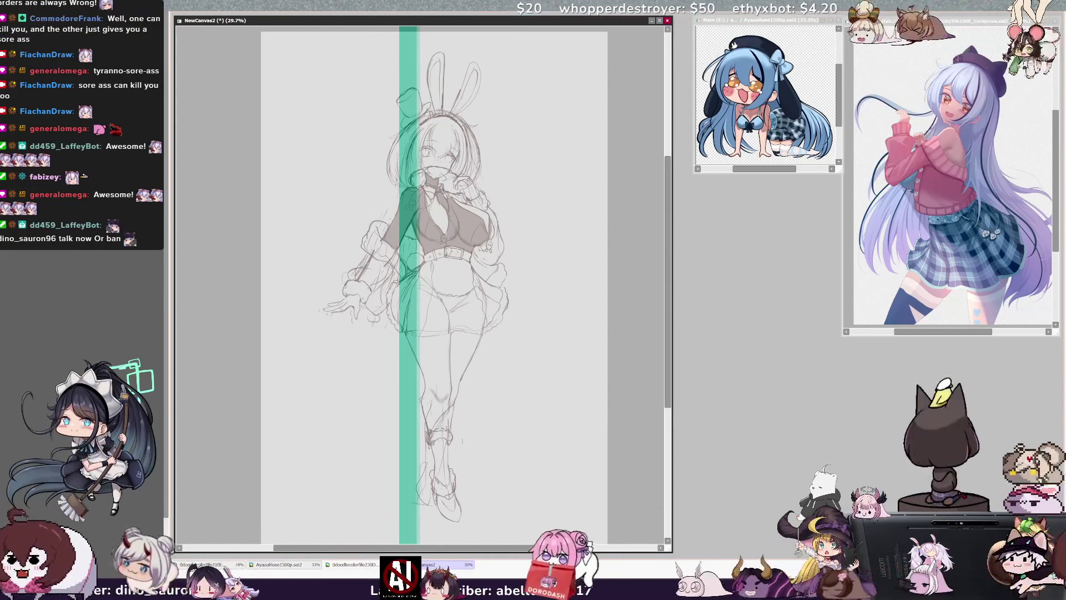
Centre the green guide on the figure and rotate the sketch slightly clockwise
drag(410, 151, 440, 151)
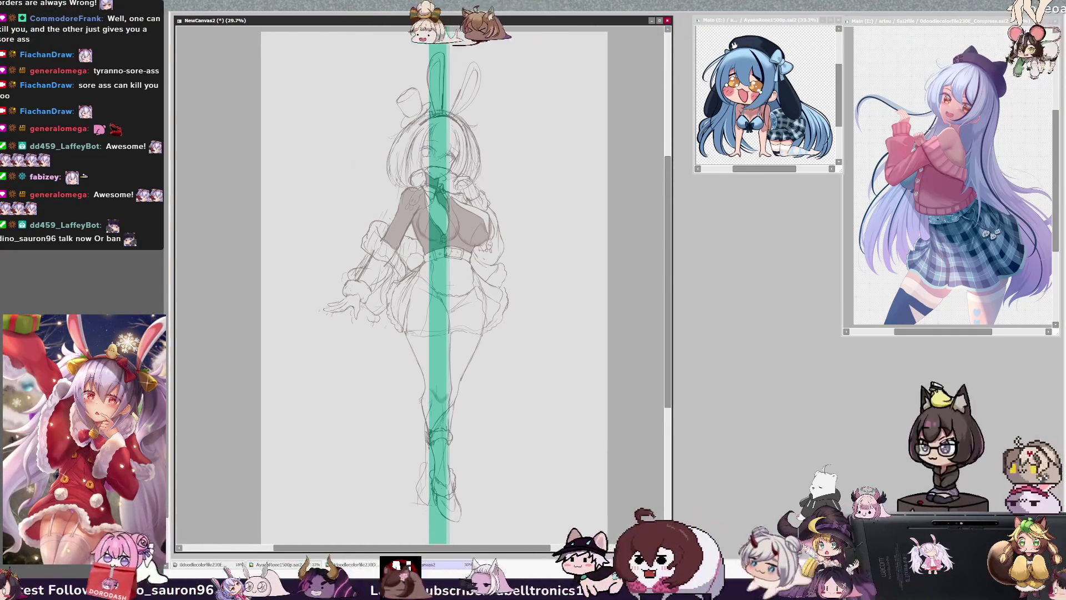
key(ctrl+t)
mouse_move(588, 408)
mouse_down()
mouse_move(581, 417)
mouse_move(531, 412)
mouse_move(463, 468)
mouse_up()
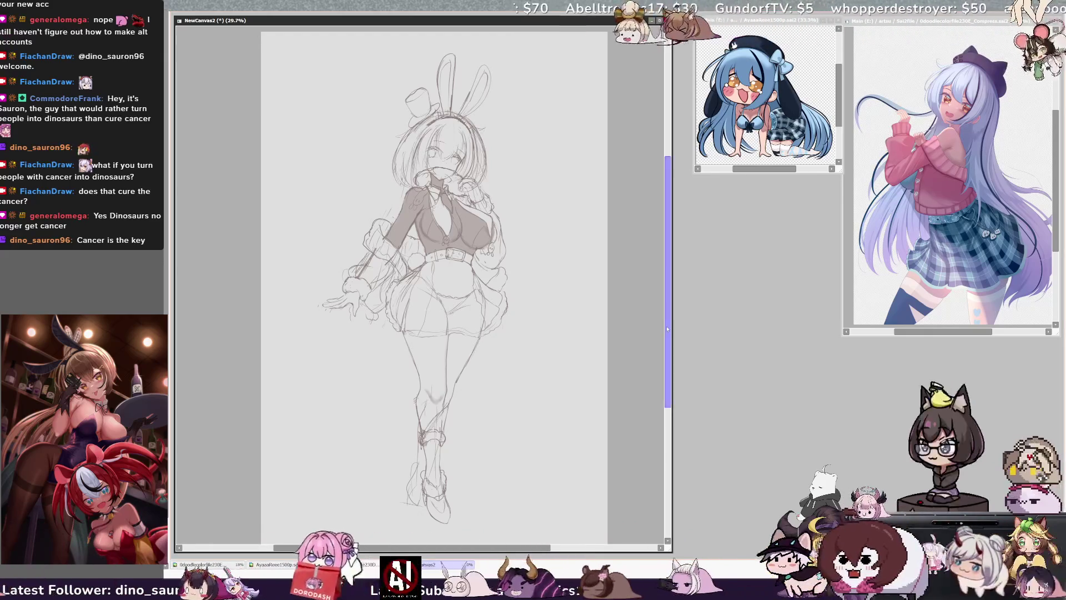
scroll(519, 376, up, 1)
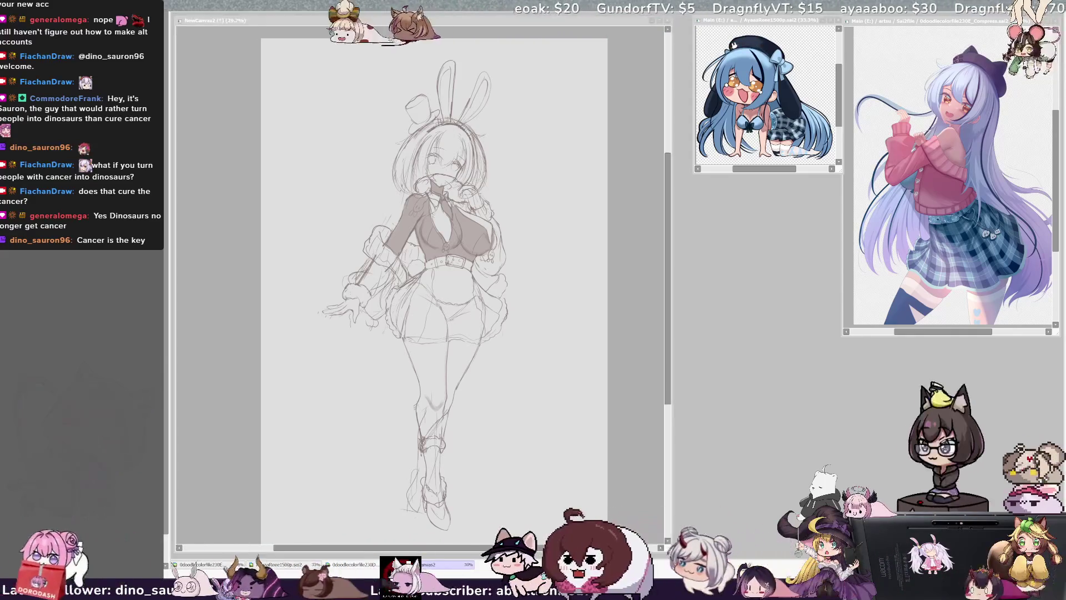
key(alt+Tab)
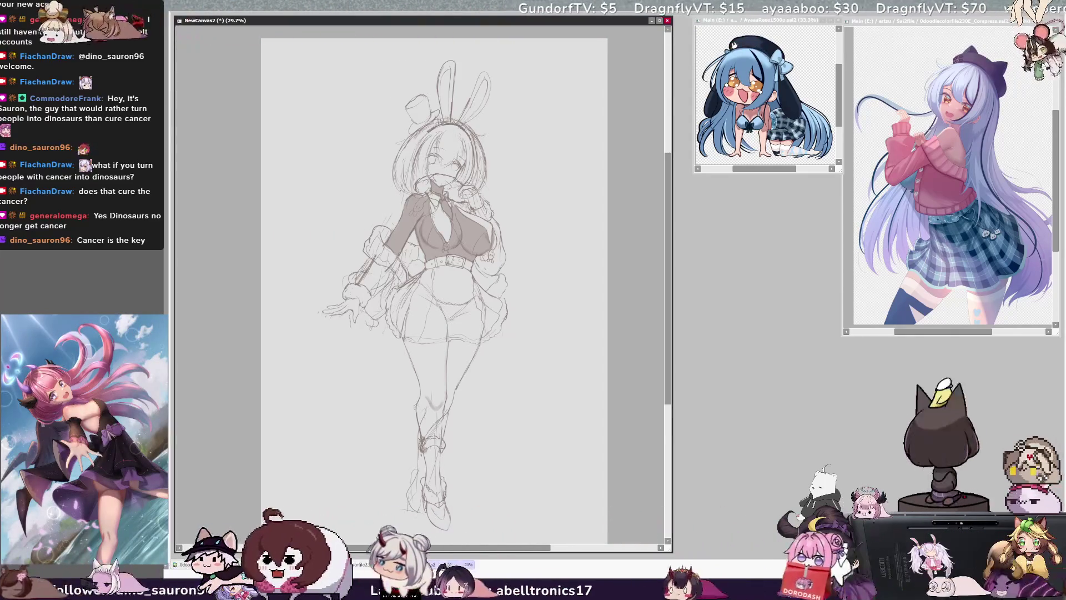
key(alt+Tab)
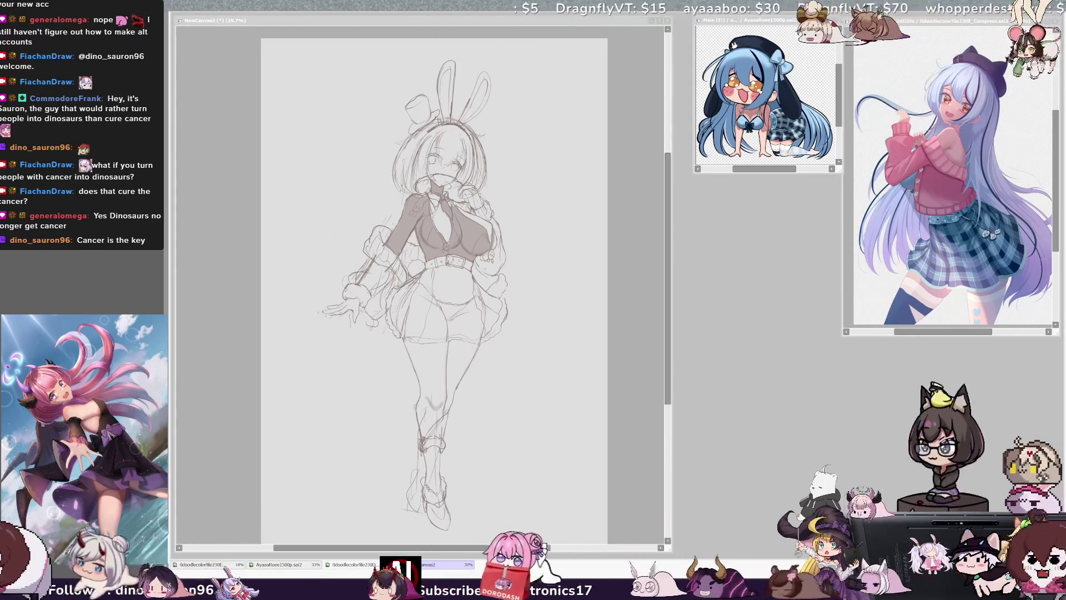
key(alt+Tab)
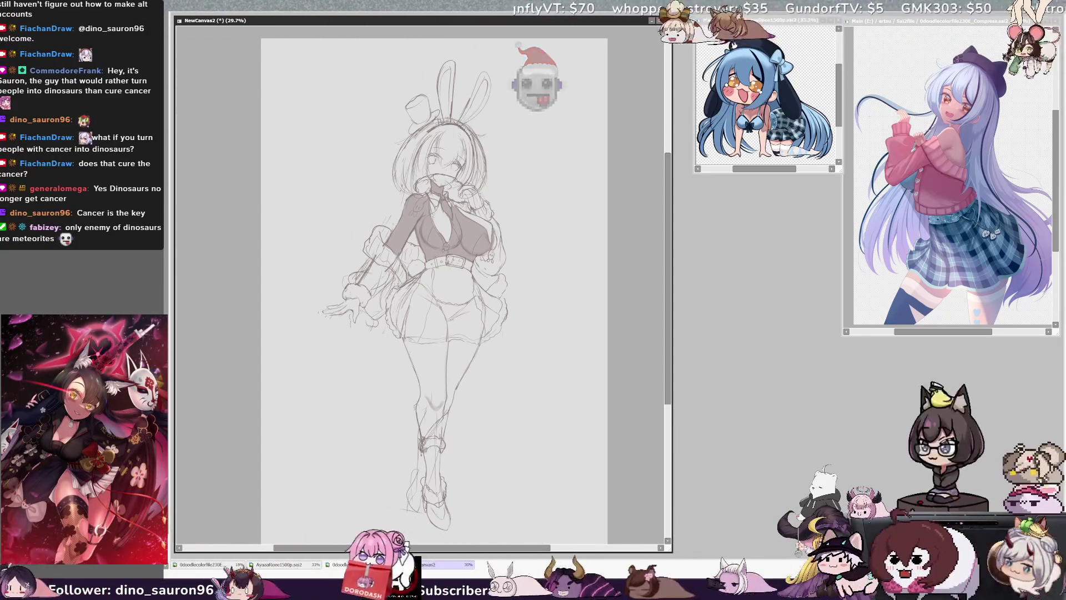
key(alt+Tab)
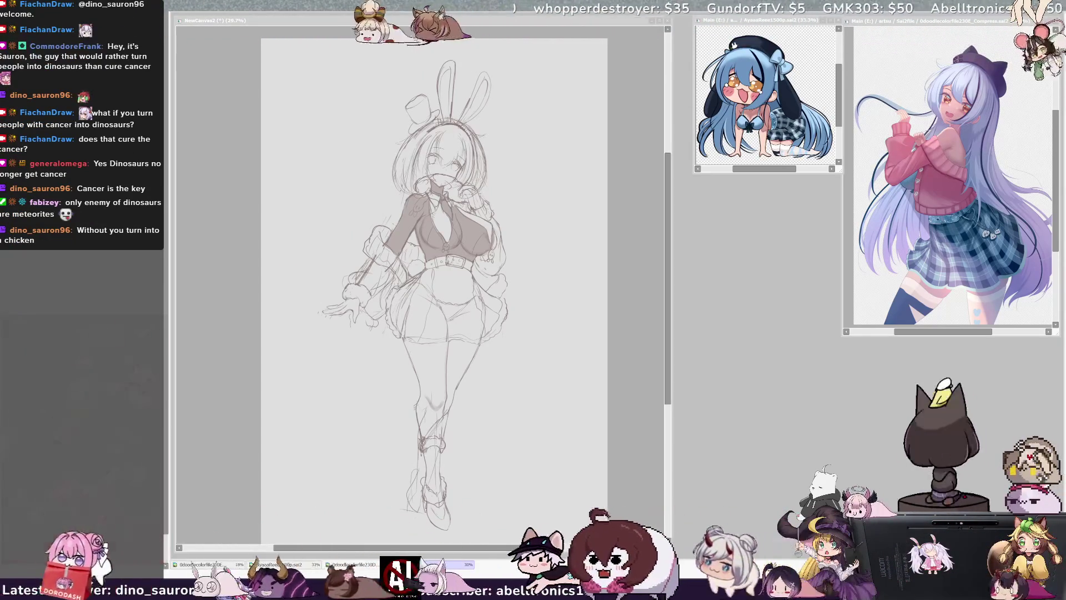
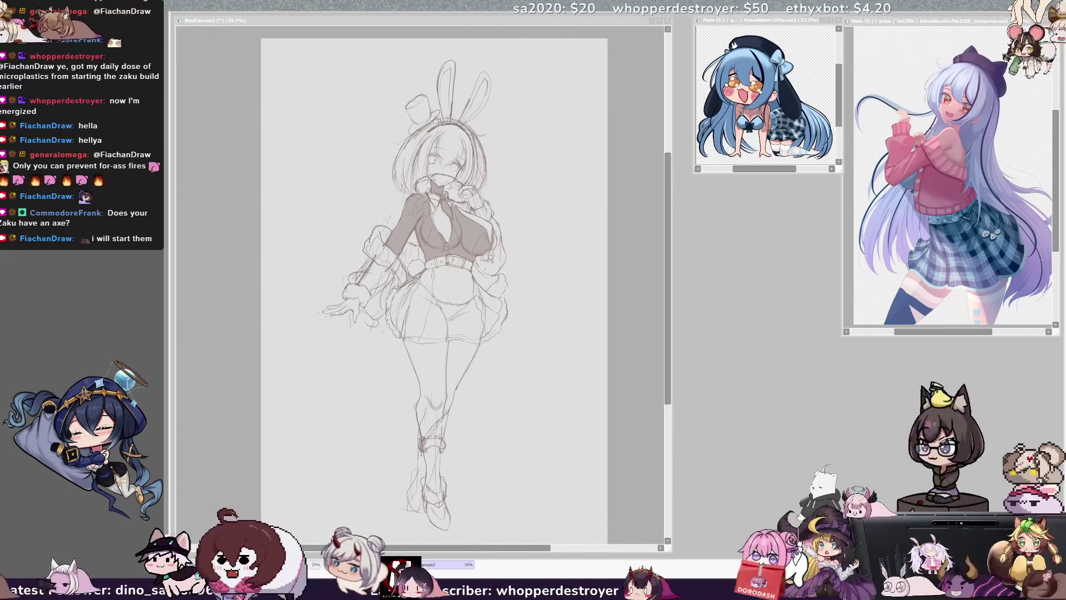
Toggle the bunny-girl canvas view's horizontal flip with H a few times, ending mirrored
click(671, 381)
key(h)
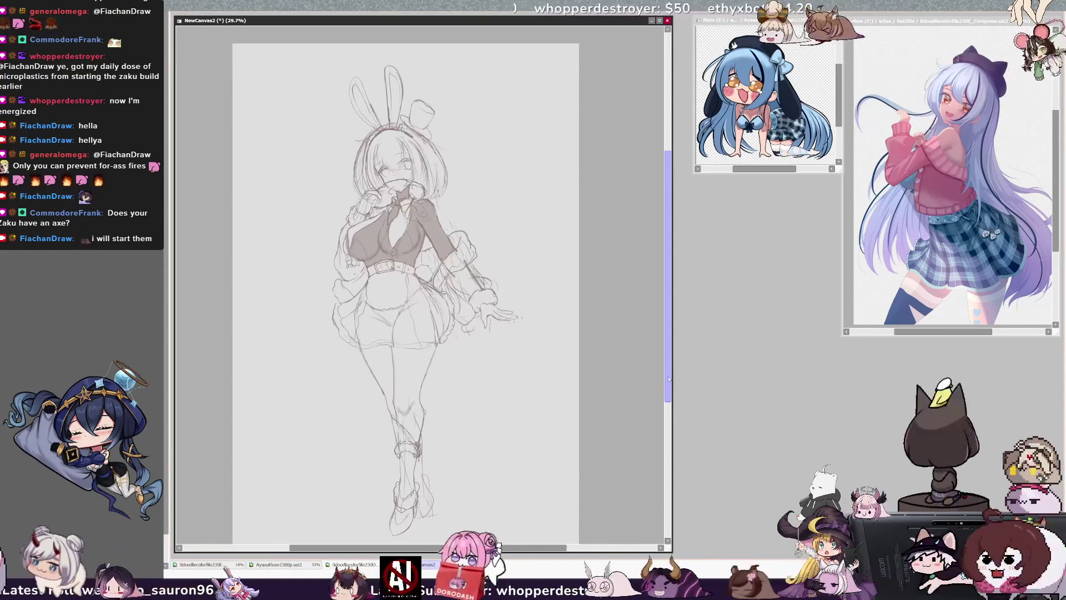
key(h)
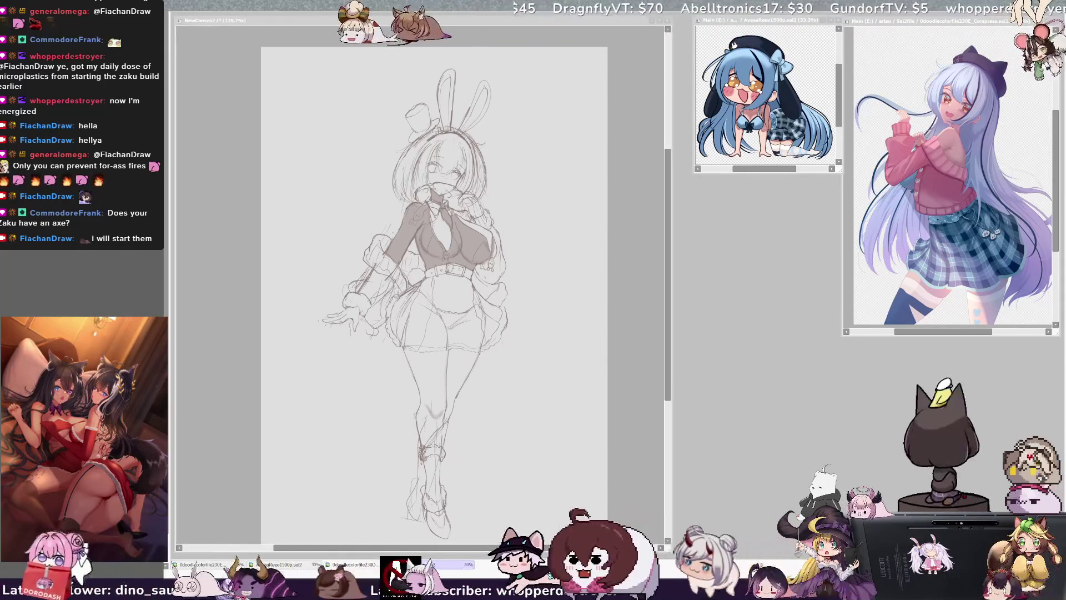
key(alt+Tab)
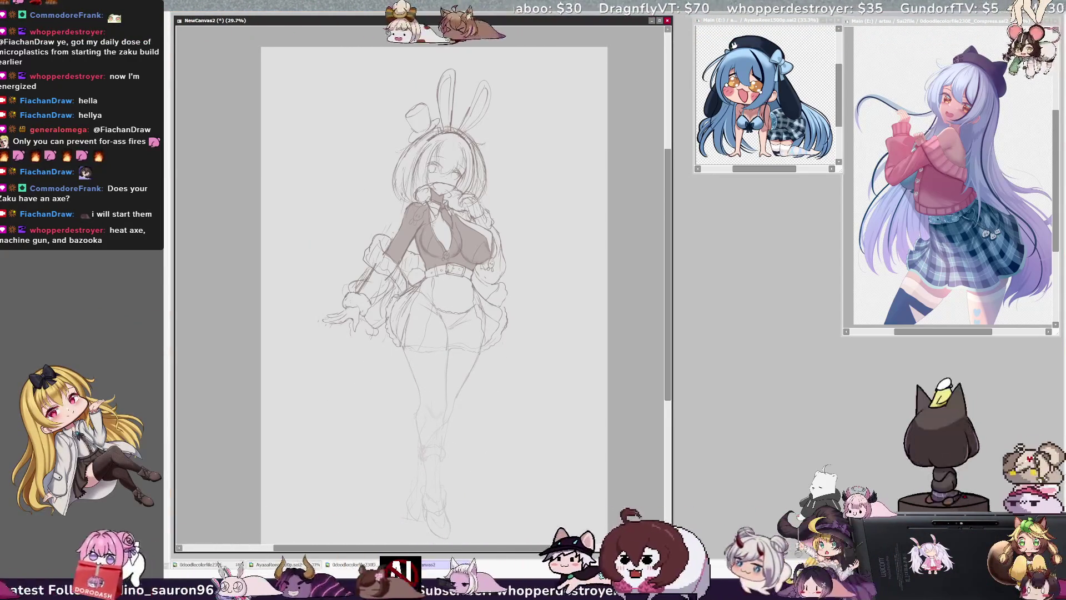
key(h)
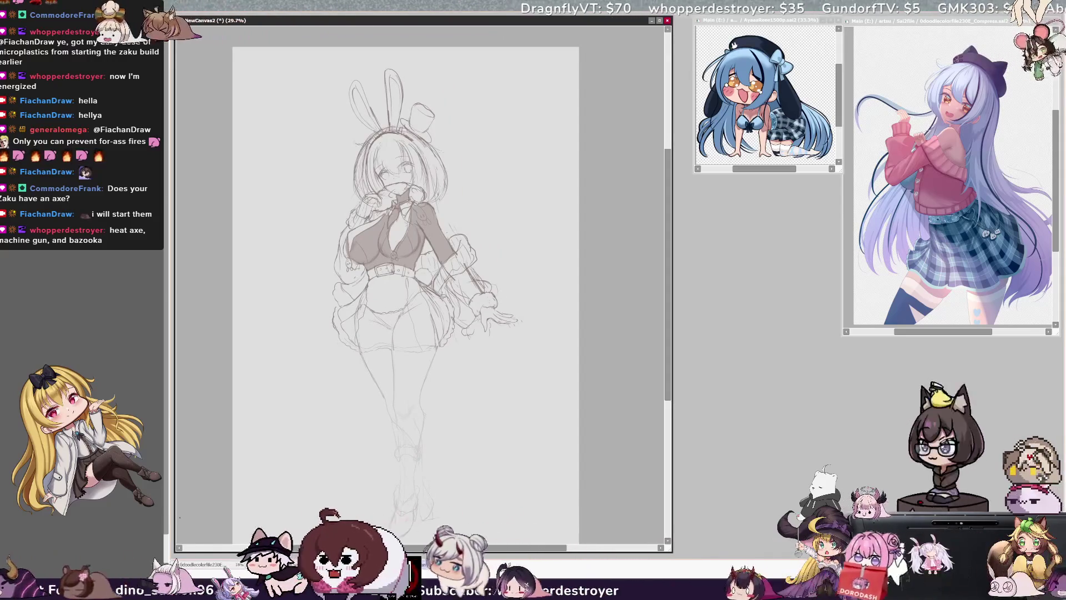
drag(668, 362, 668, 367)
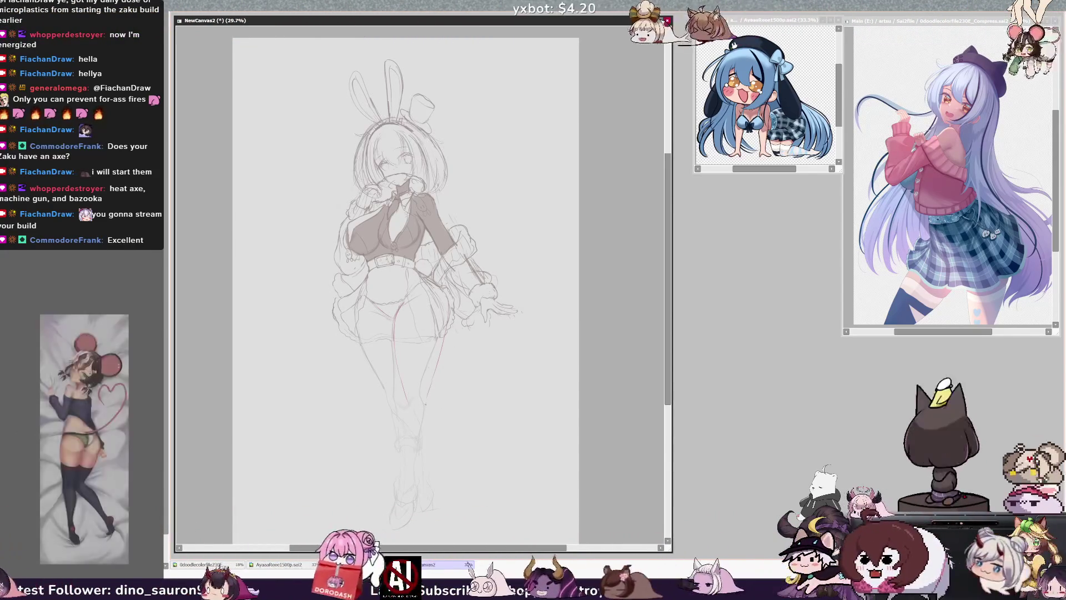
Reduce the pencil brush size one step with the left bracket key for finer lines
key(bracketleft)
key(bracketleft)
key(bracketleft)
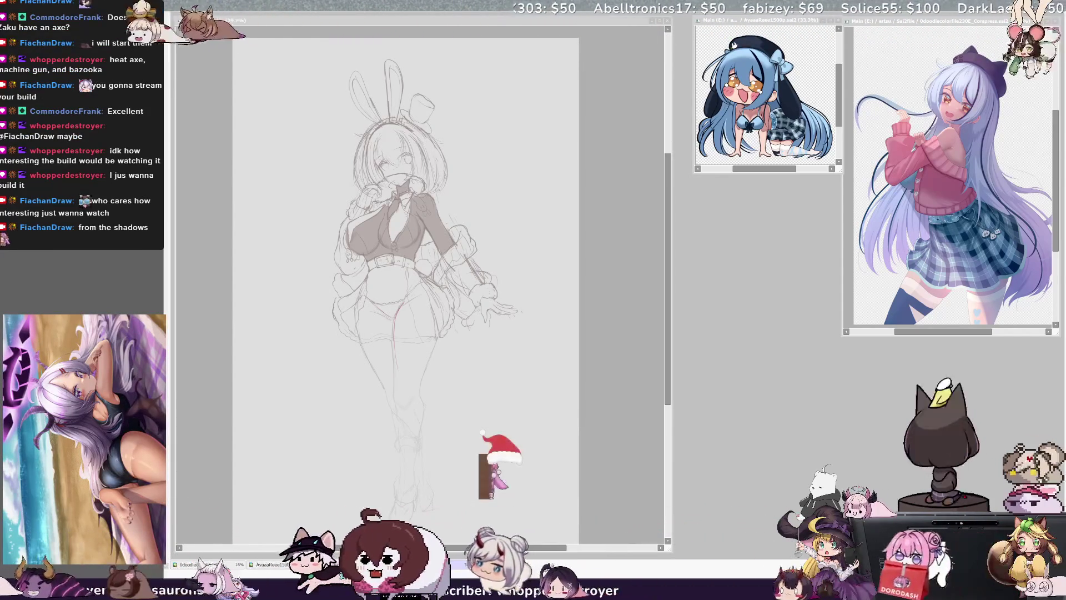
click(536, 267)
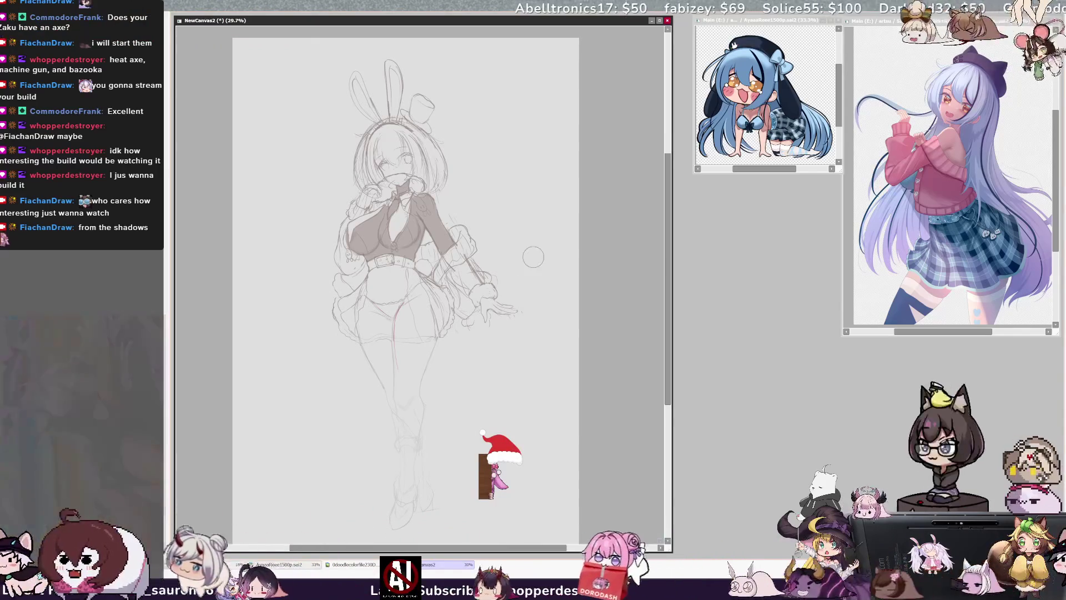
Flip the view horizontally back and forth to compare the red leg guides, ending mirrored
key(h)
key(h)
key(h)
key(h)
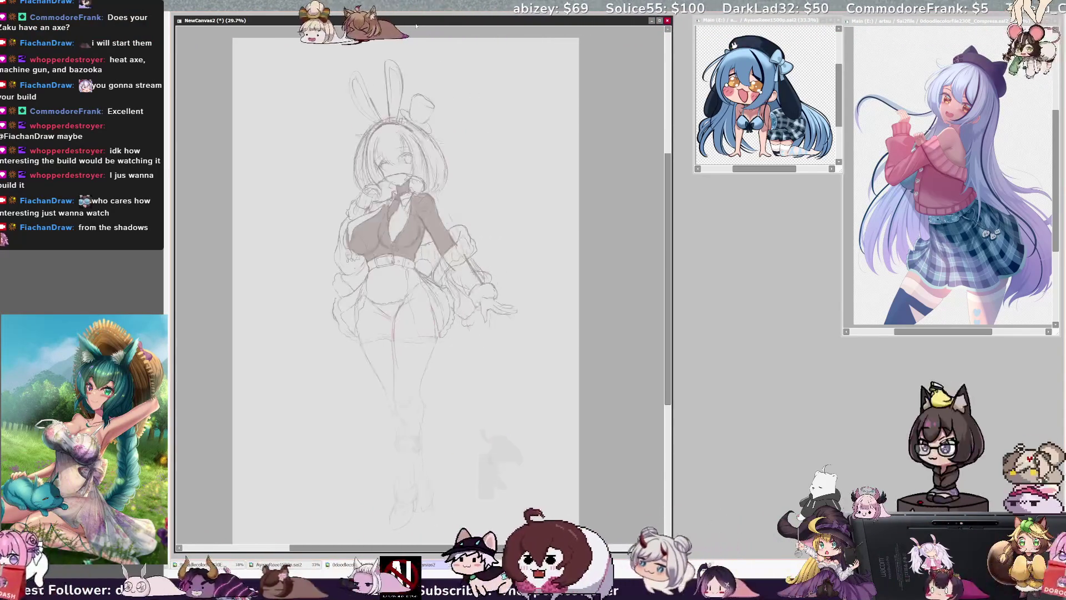
key(h)
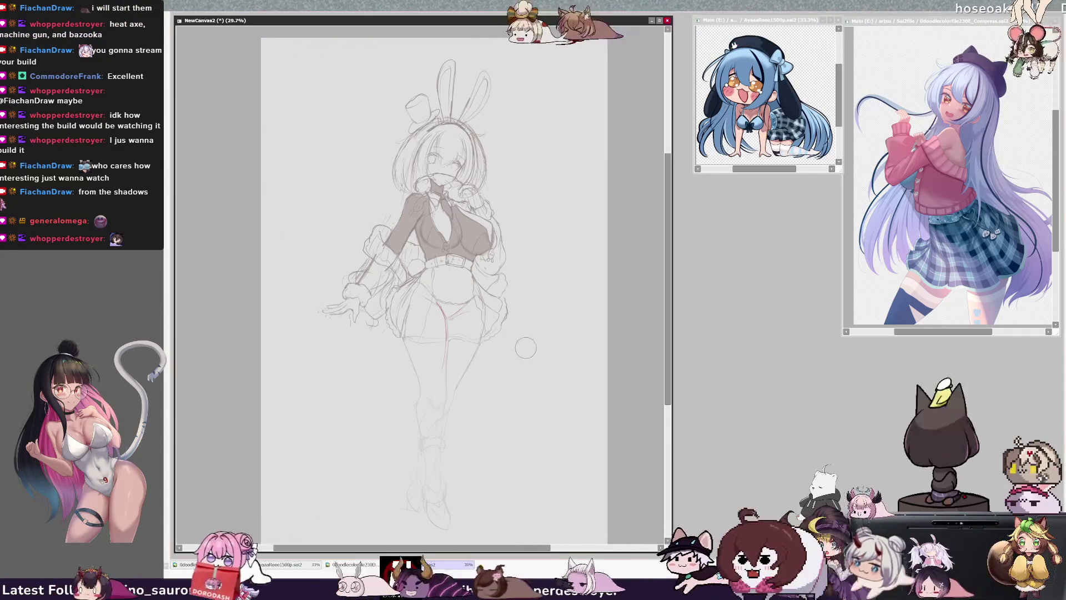
key(h)
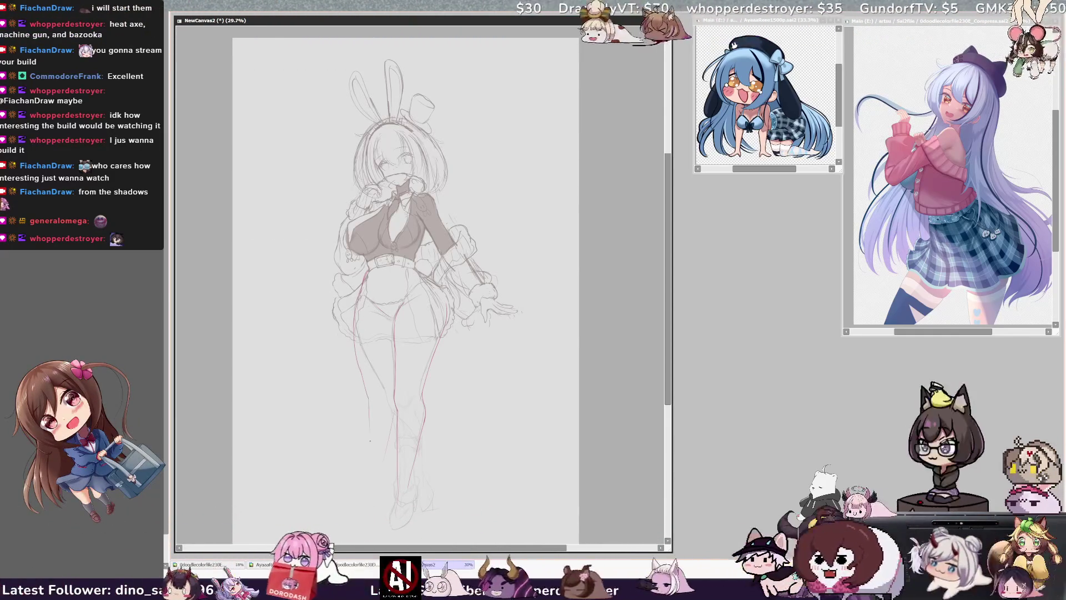
Redraw the red lower-leg line as a curve and erase excess along the thigh and shin
key(h)
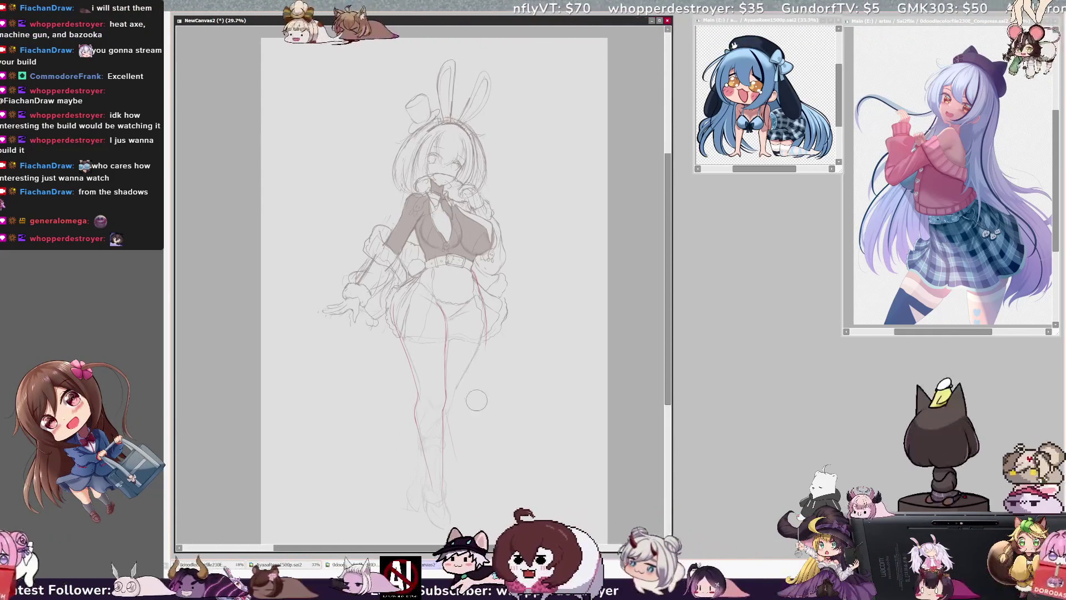
drag(477, 369, 474, 388)
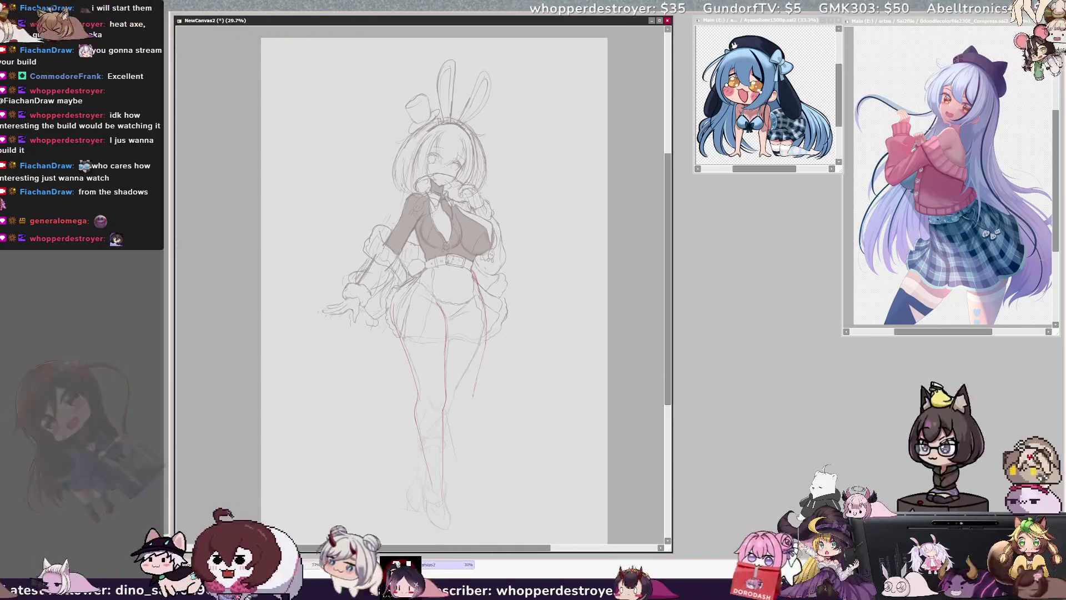
key(h)
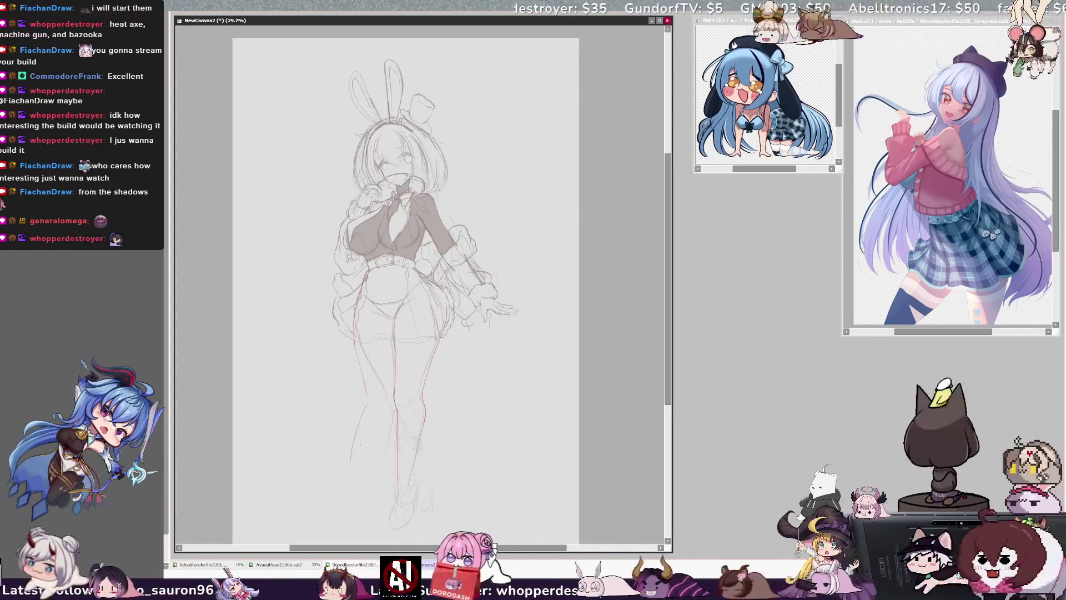
drag(393, 421, 360, 462)
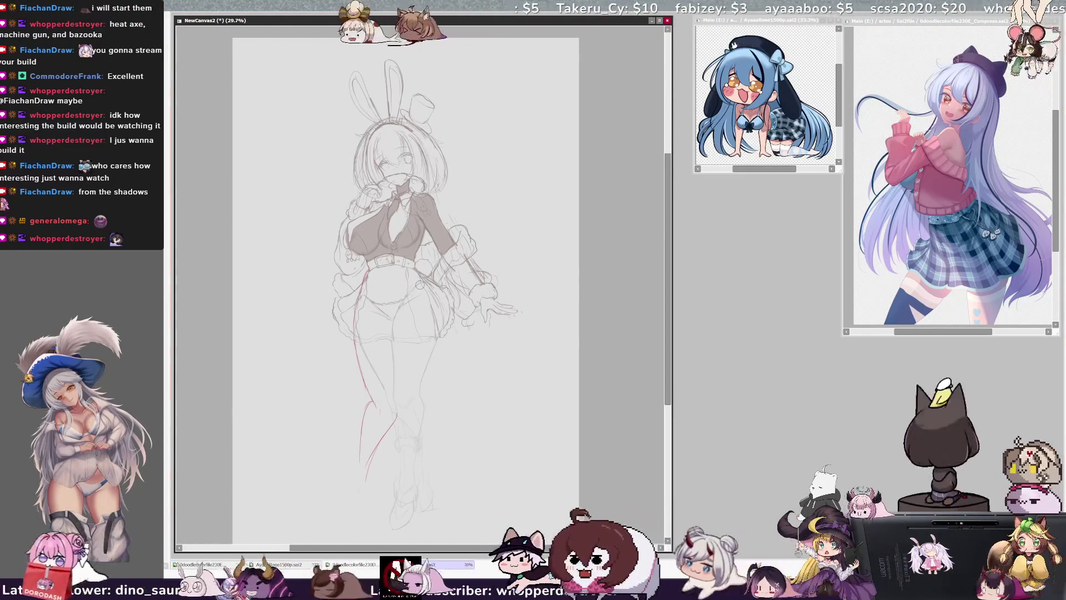
drag(368, 478, 373, 443)
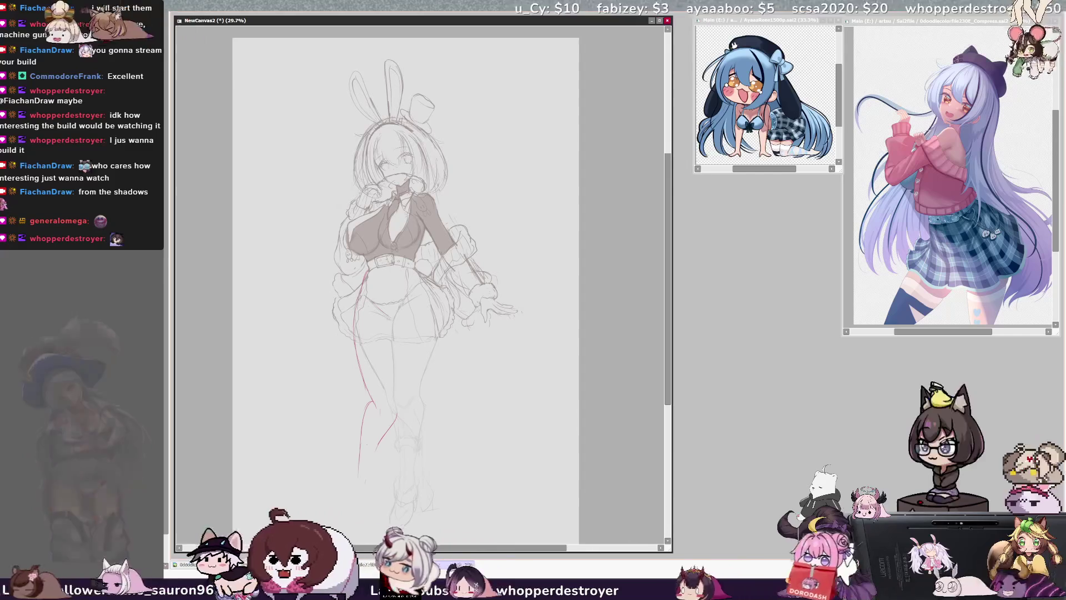
mouse_move(362, 305)
mouse_down()
mouse_move(355, 364)
mouse_move(366, 385)
mouse_up()
drag(388, 432, 382, 440)
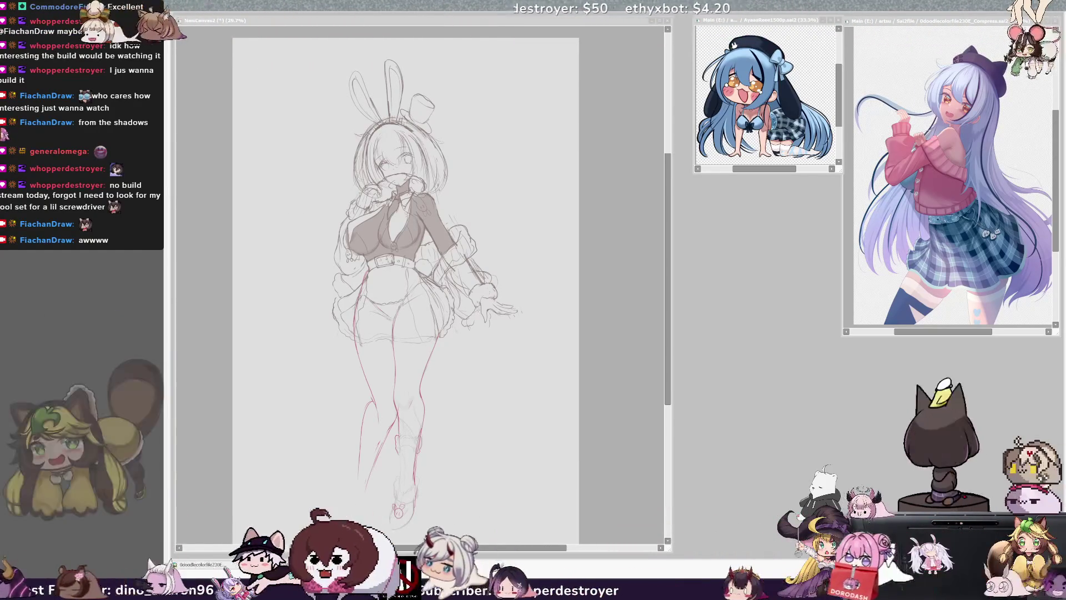
In the mirrored view, redraw the lower leg outline from calf toward knee
click(597, 308)
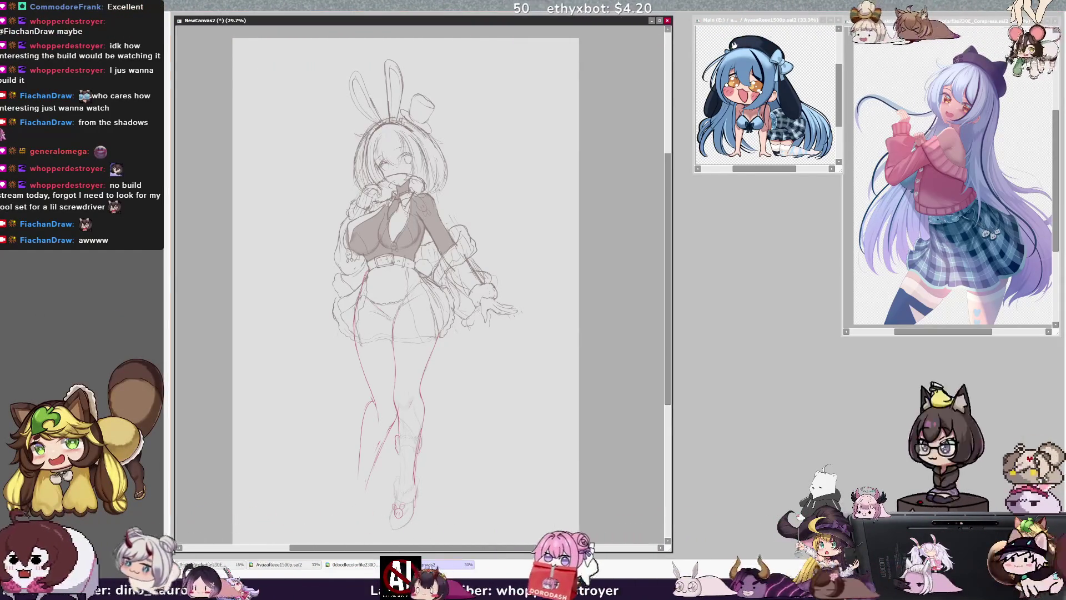
key(h)
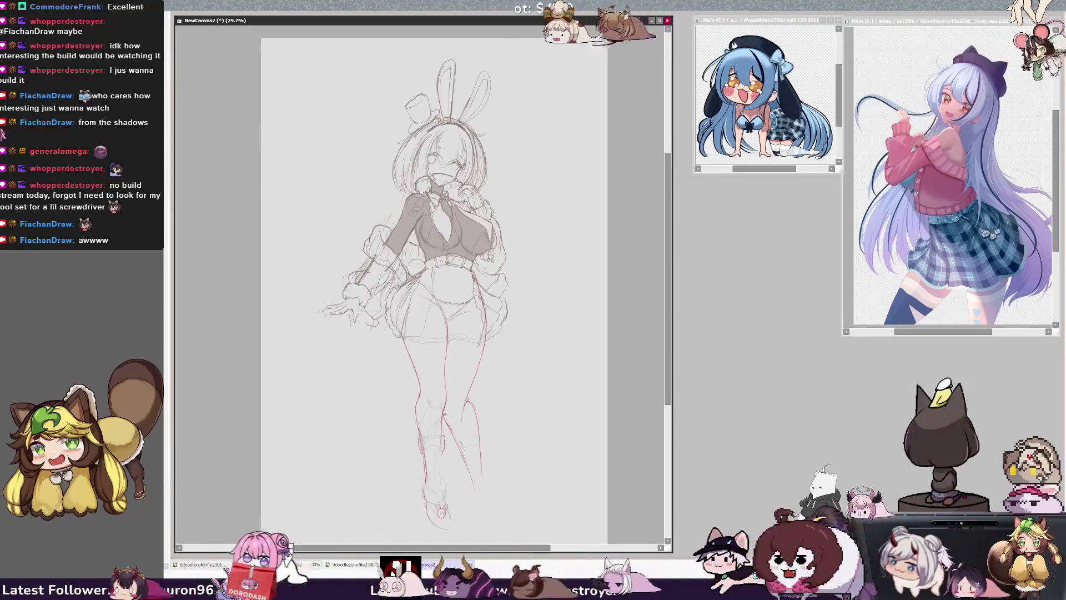
mouse_move(466, 477)
mouse_down()
mouse_move(492, 491)
mouse_move(484, 350)
mouse_move(488, 503)
mouse_up()
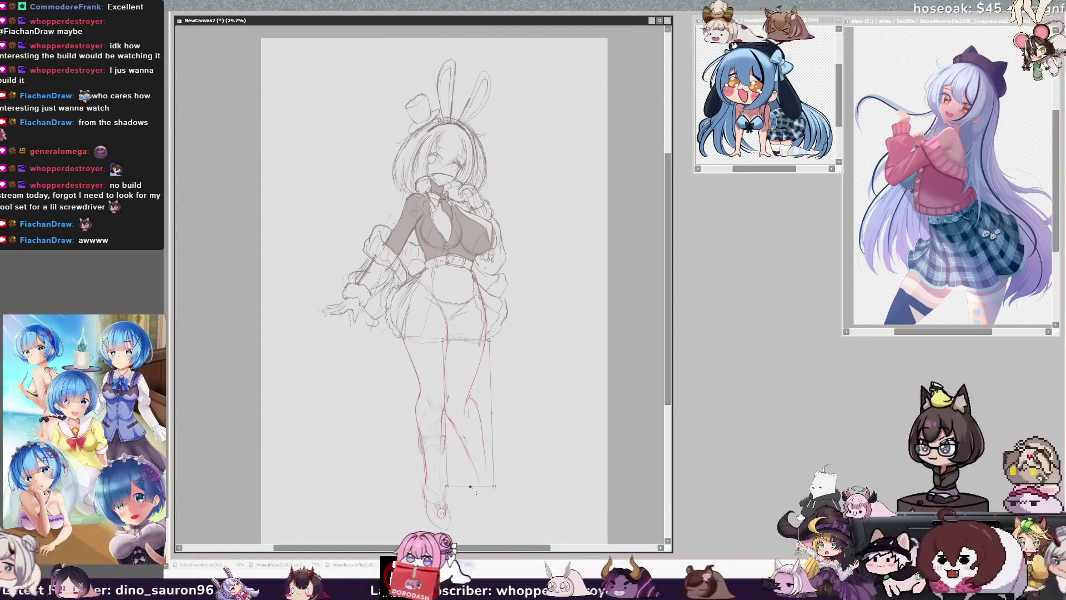
Shift the lower leg lines slightly right and up, then erase stray knee and thigh marks while mirrored
drag(476, 432, 481, 429)
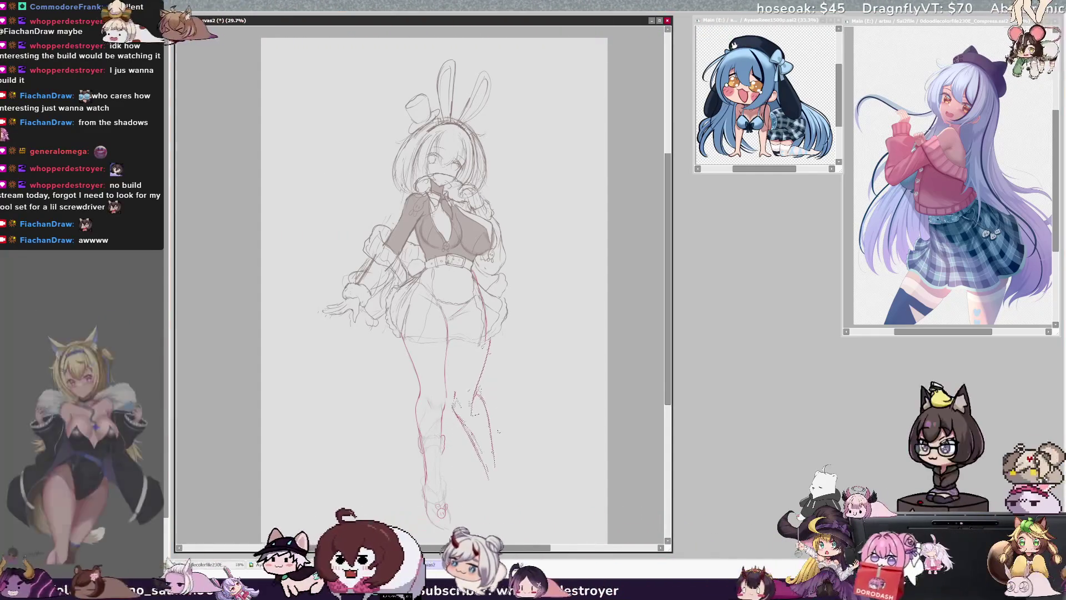
key(Return)
key(h)
drag(383, 397, 387, 405)
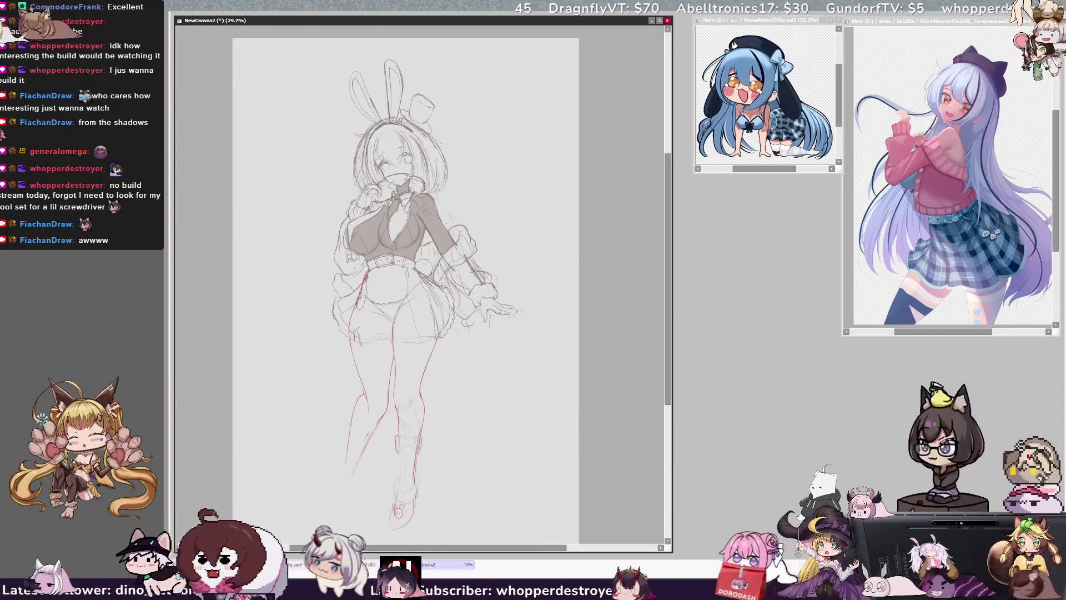
drag(353, 322, 354, 302)
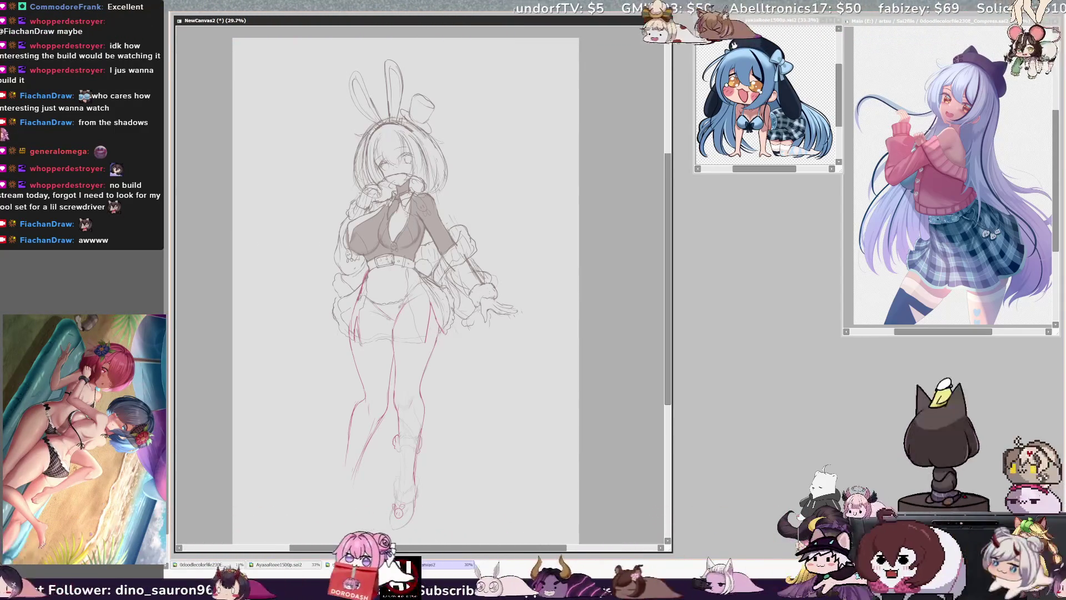
Compare normal and mirrored views, add a small hip stroke, and sketch the ankle cuff loop
key(h)
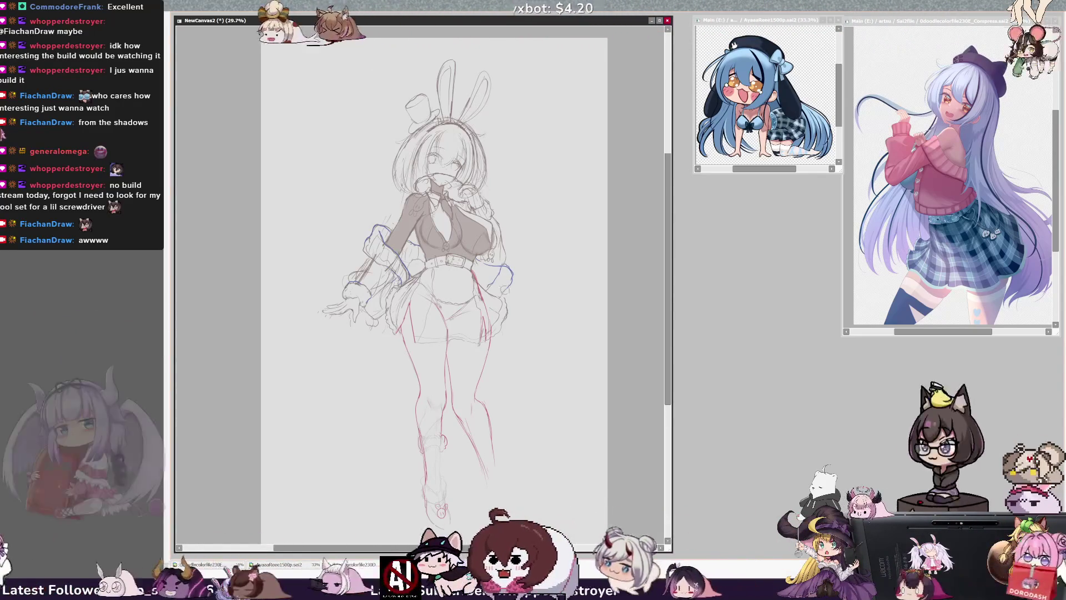
key(h)
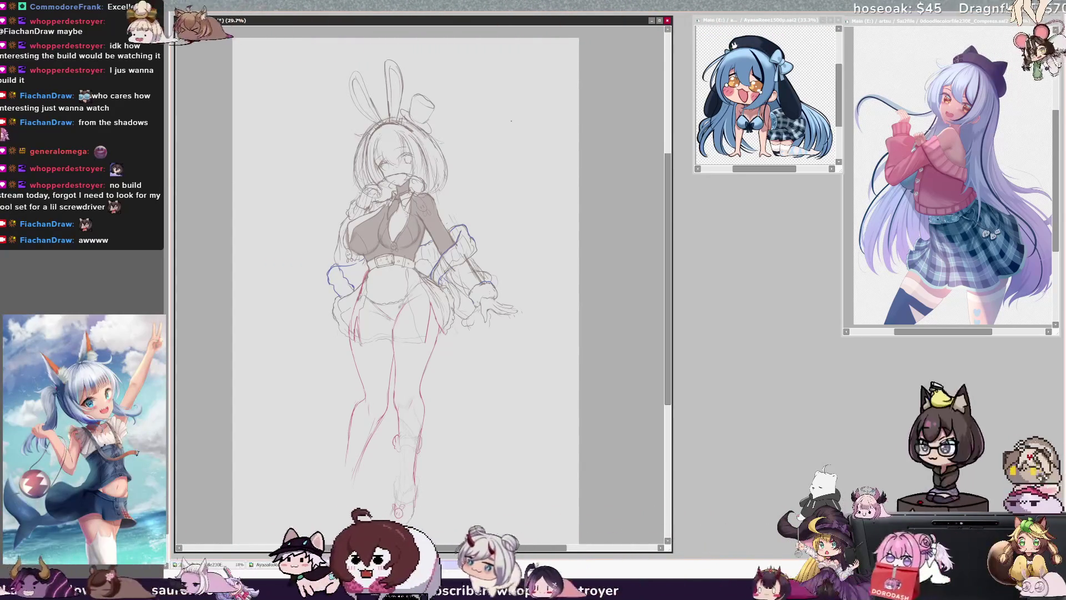
key(h)
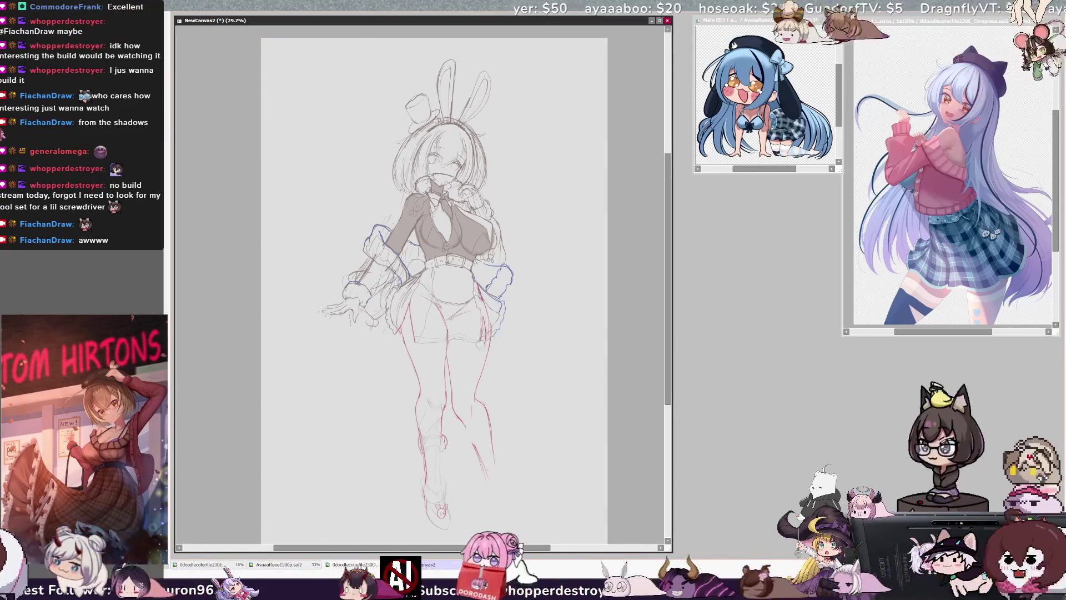
drag(426, 321, 425, 321)
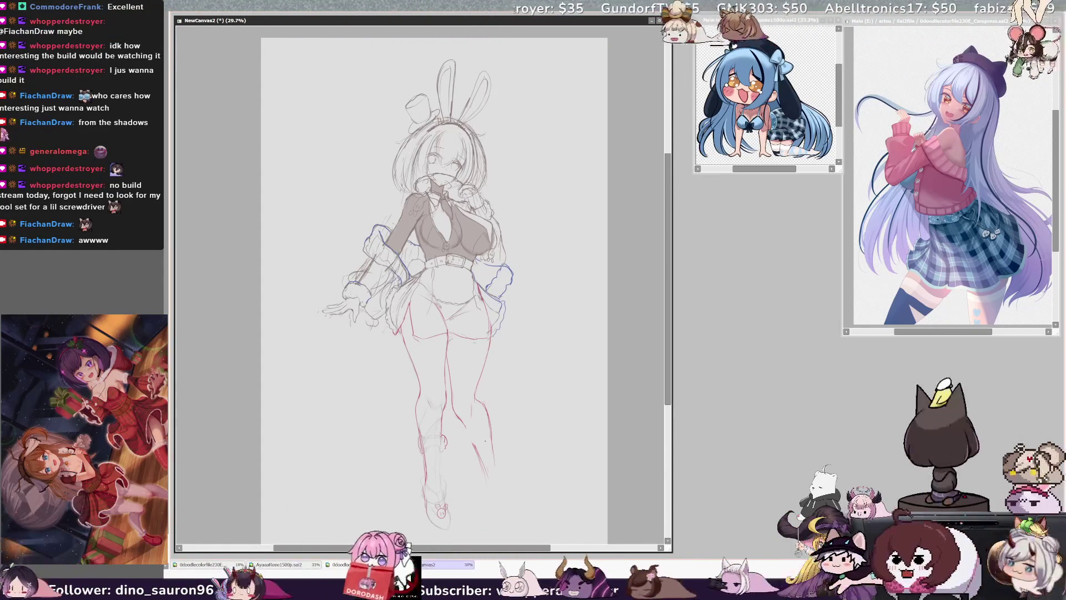
key(h)
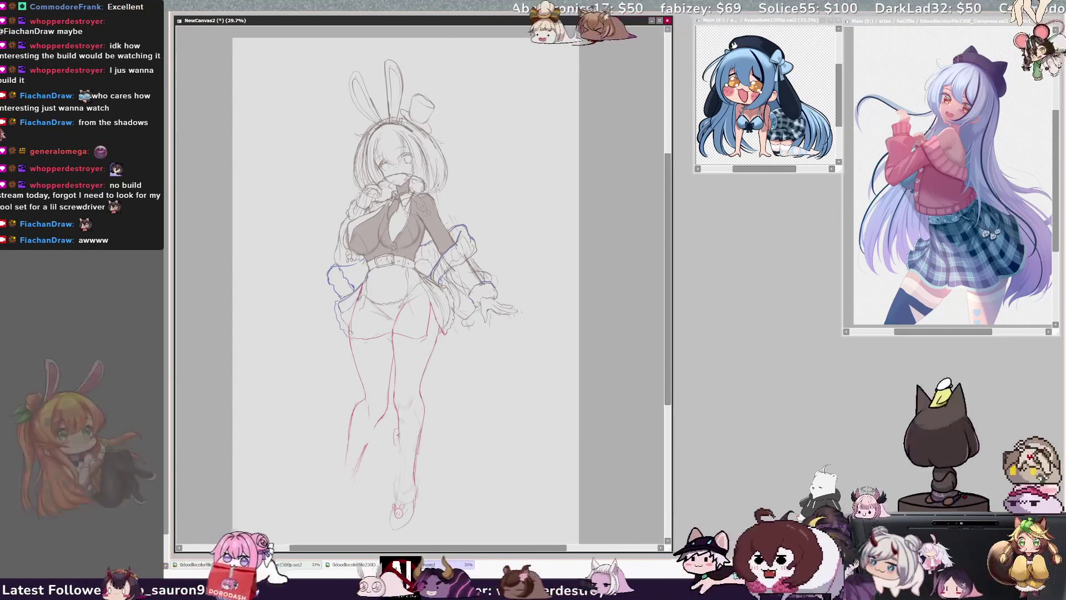
drag(422, 430, 424, 444)
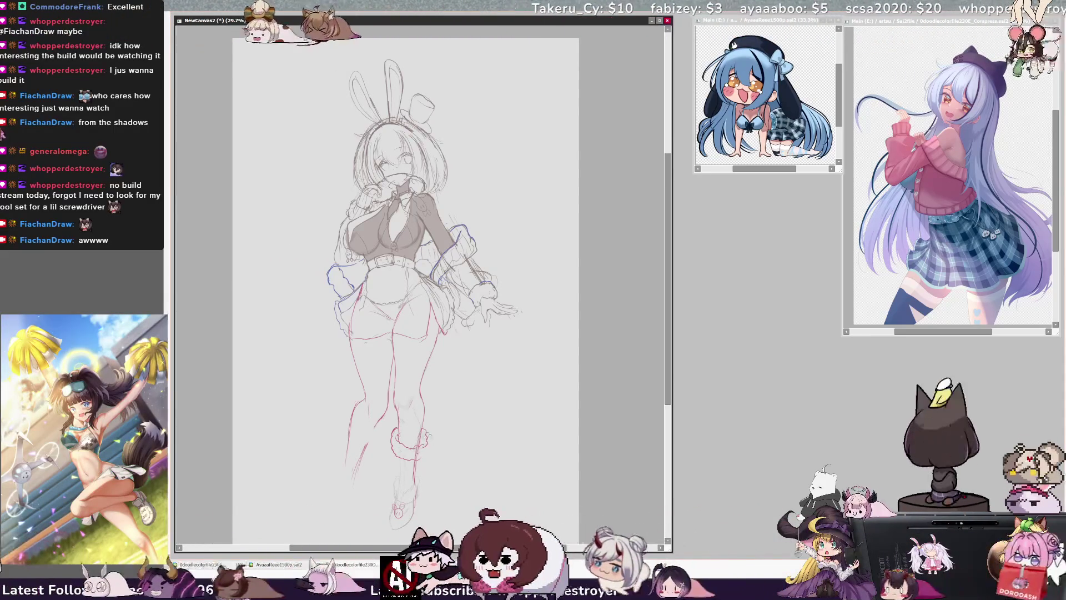
Add fluffy fur strokes to the ankle cuff and an ankle line, locating the NewLowerBody layer
drag(422, 426, 413, 456)
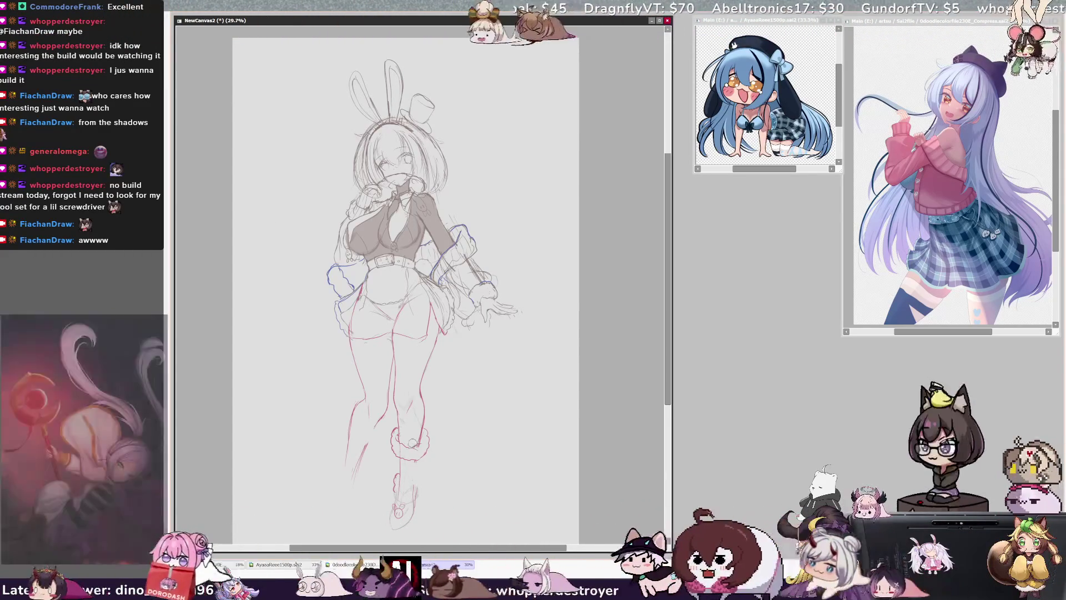
drag(415, 467, 415, 484)
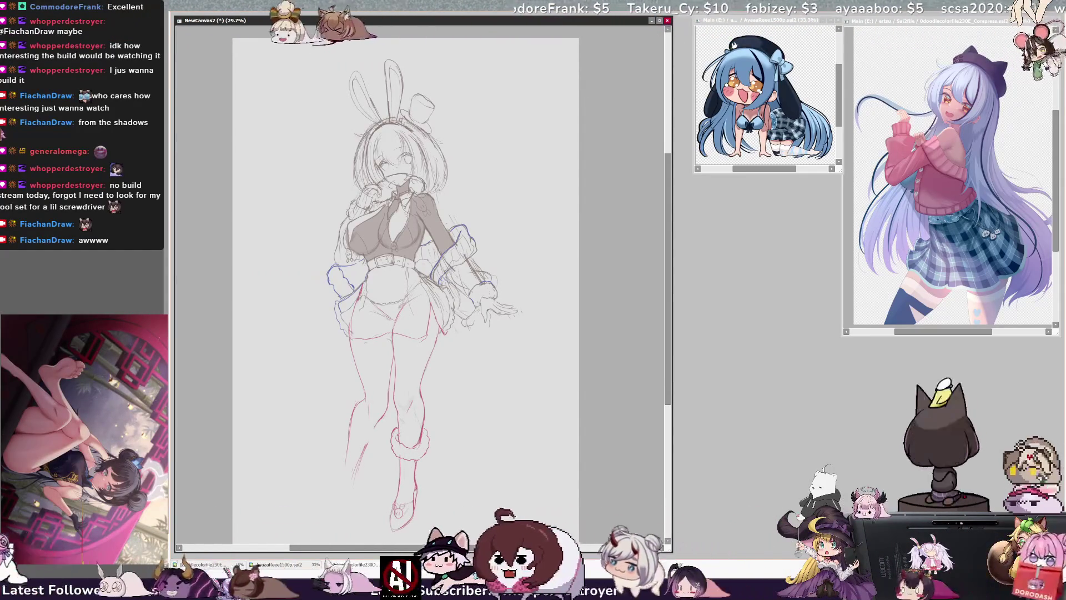
ctrl+shift+click(420, 494)
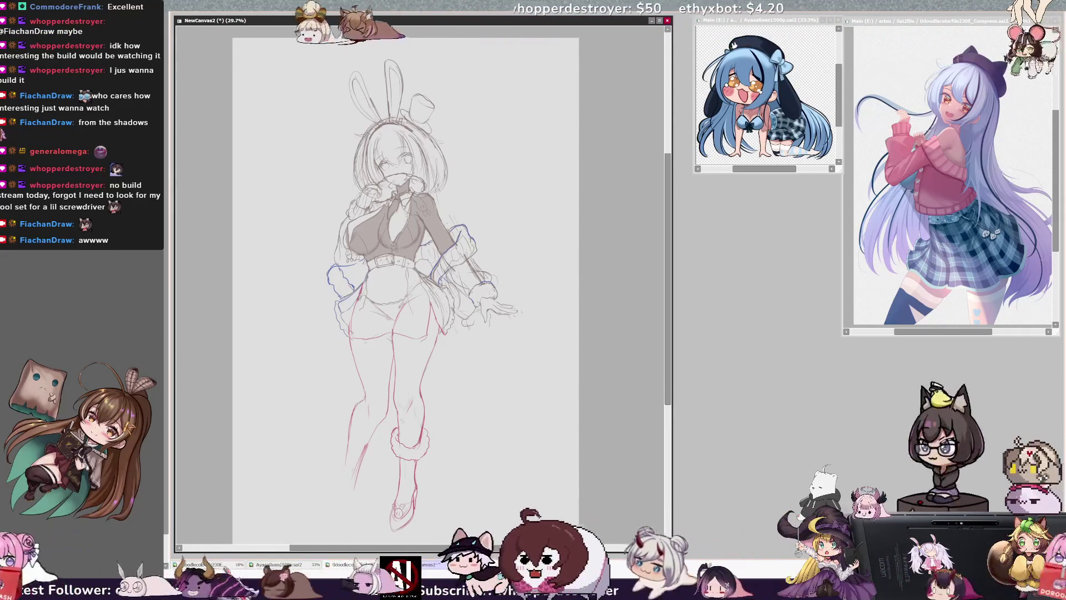
Sketch the calf outline and undo the unwanted calf marks
drag(348, 464, 352, 423)
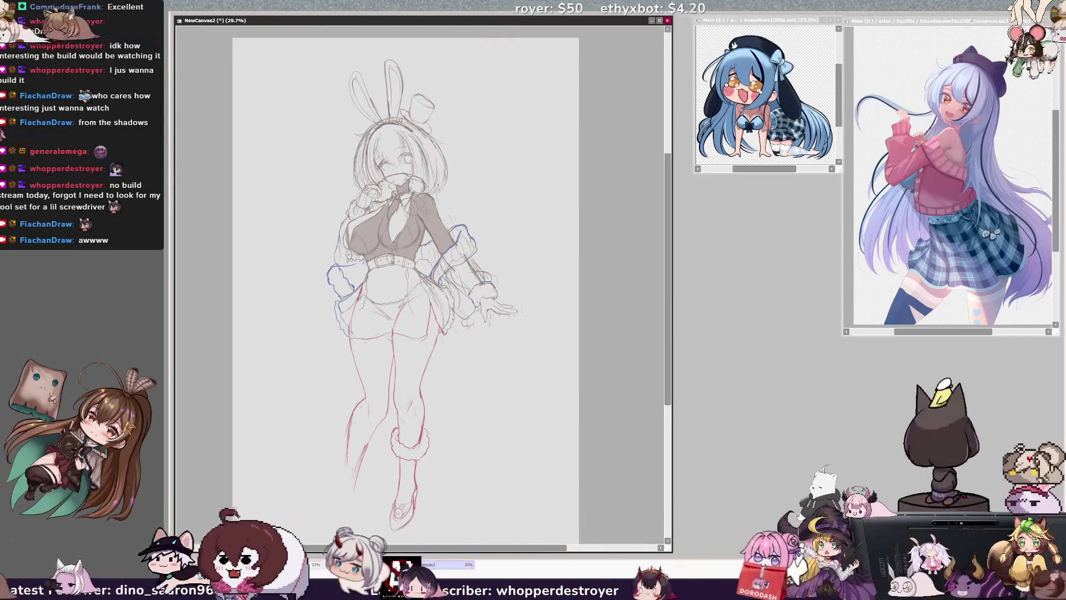
mouse_move(348, 465)
mouse_down()
mouse_move(344, 429)
mouse_move(376, 434)
mouse_up()
key(ctrl+z)
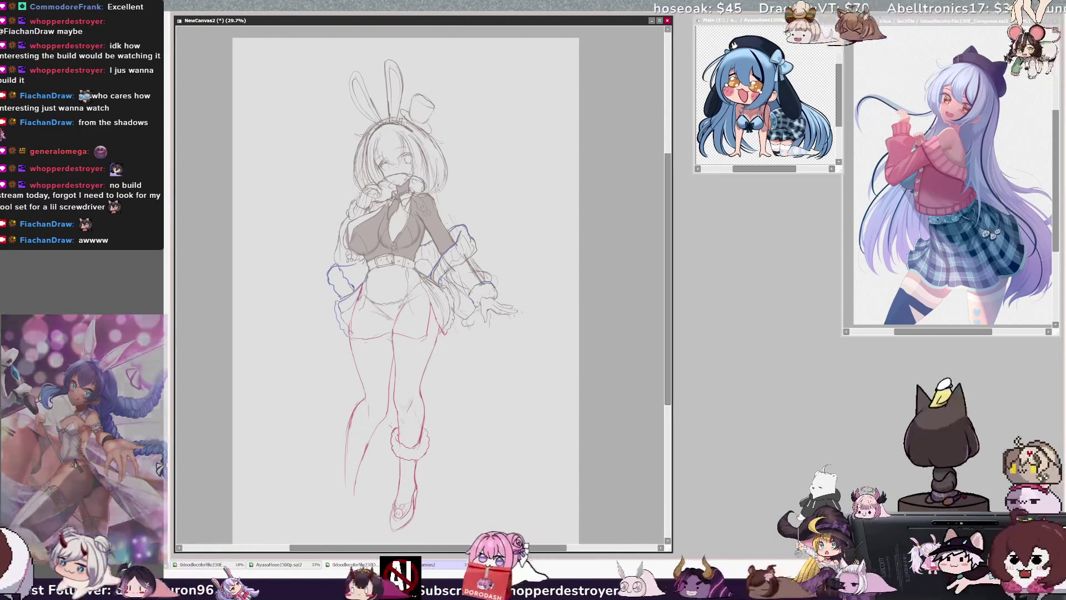
Undo a stray stroke, move the ankle cuff up slightly, enlarge it a little, and deselect
drag(426, 417, 415, 467)
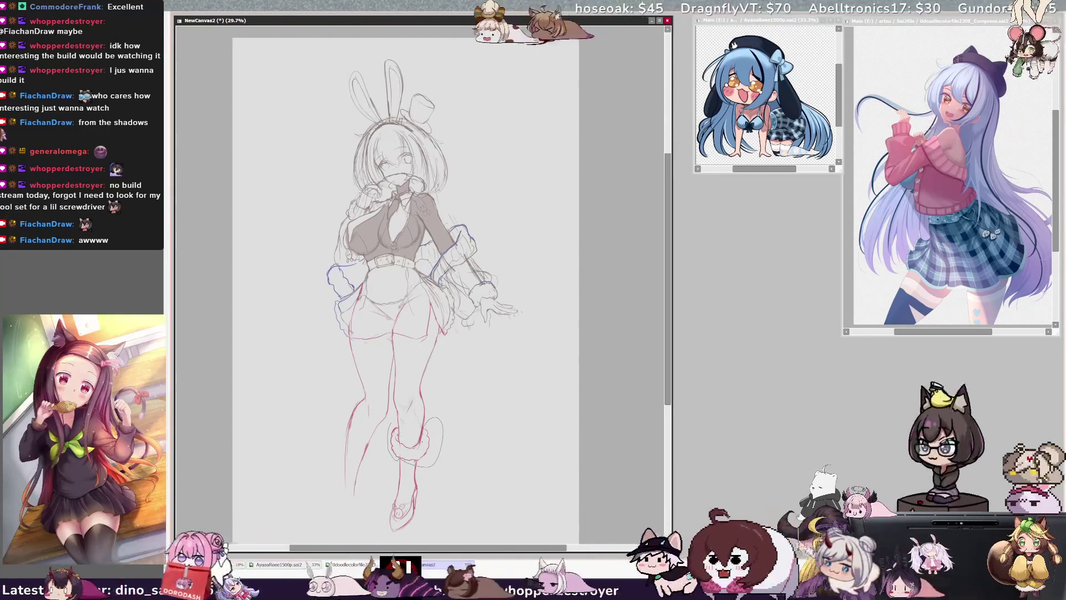
key(ctrl+z)
drag(414, 459, 415, 443)
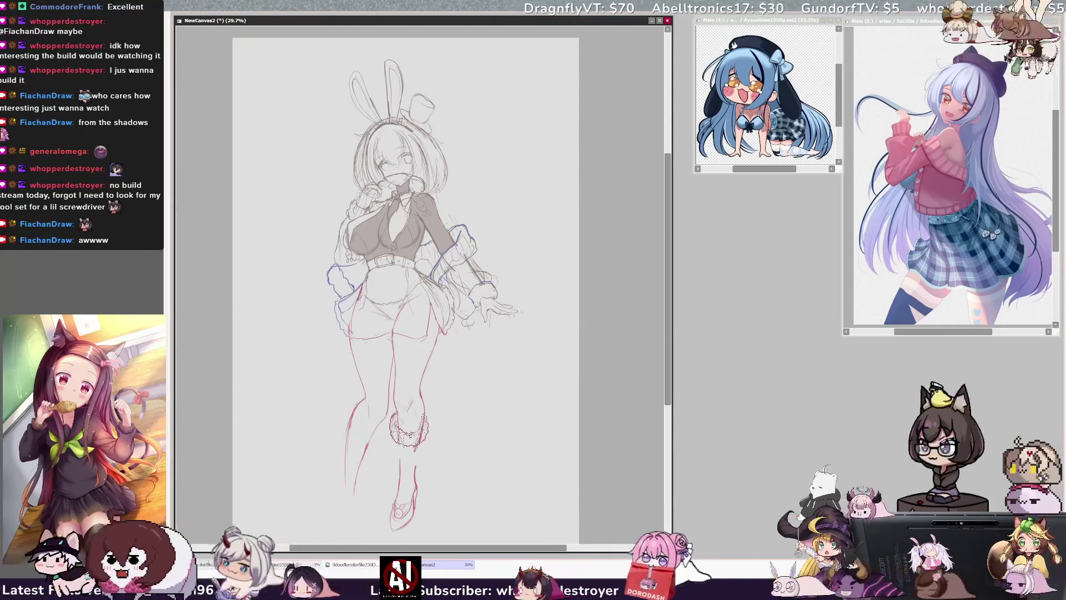
key(ctrl+t)
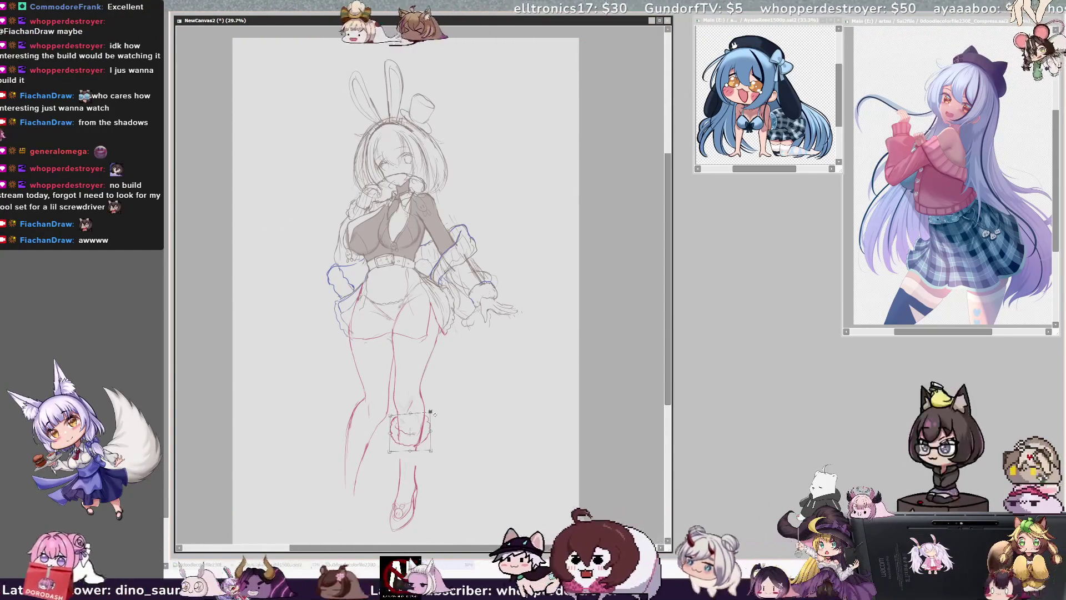
drag(432, 460, 435, 461)
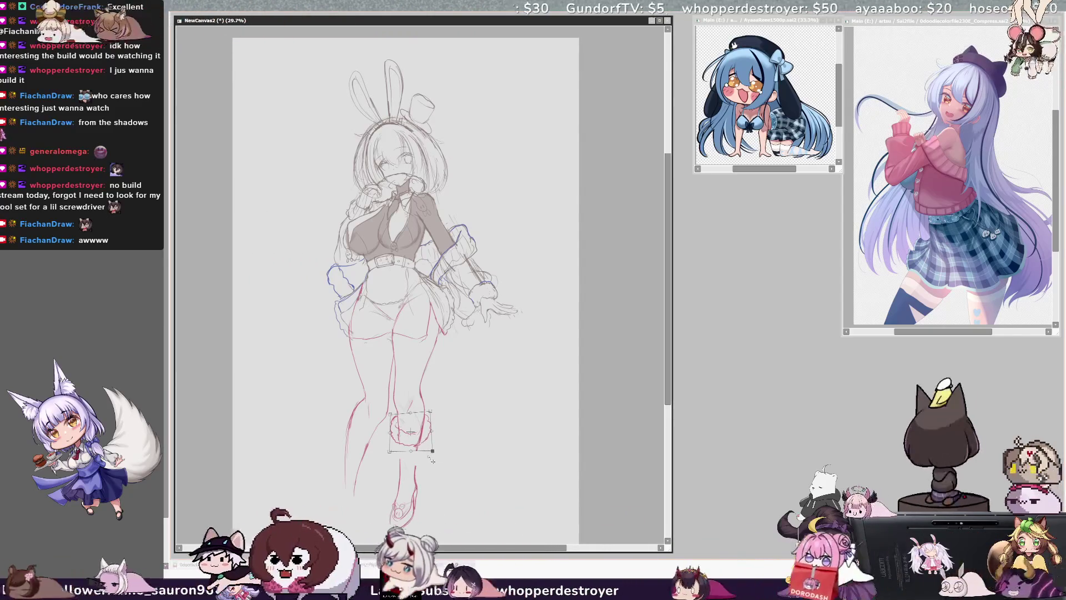
key(ctrl+d)
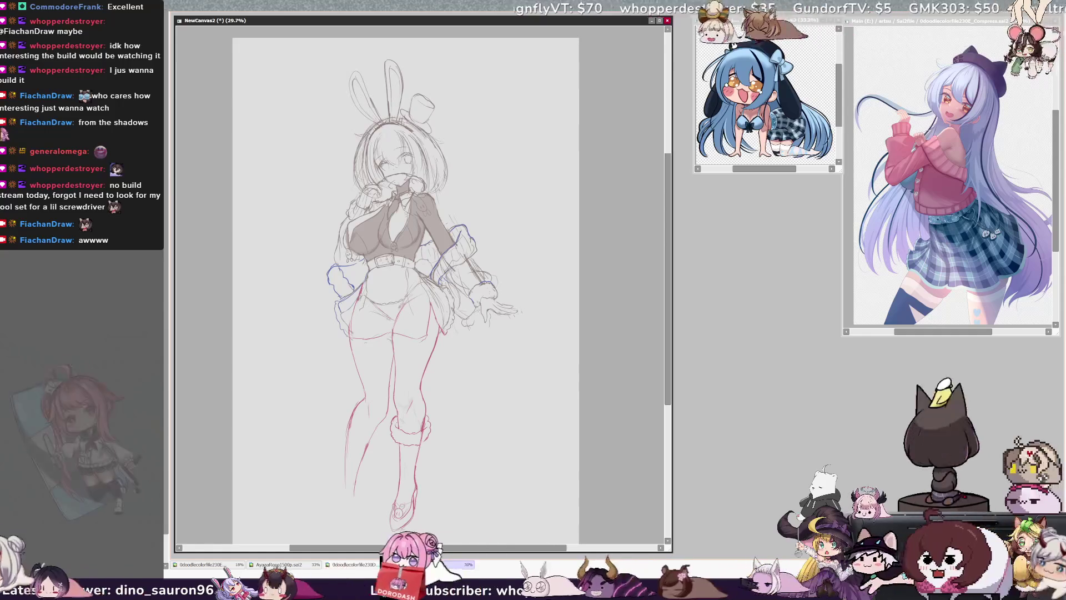
Check the knee leg warmers in a mirrored view, then return to normal orientation
key(h)
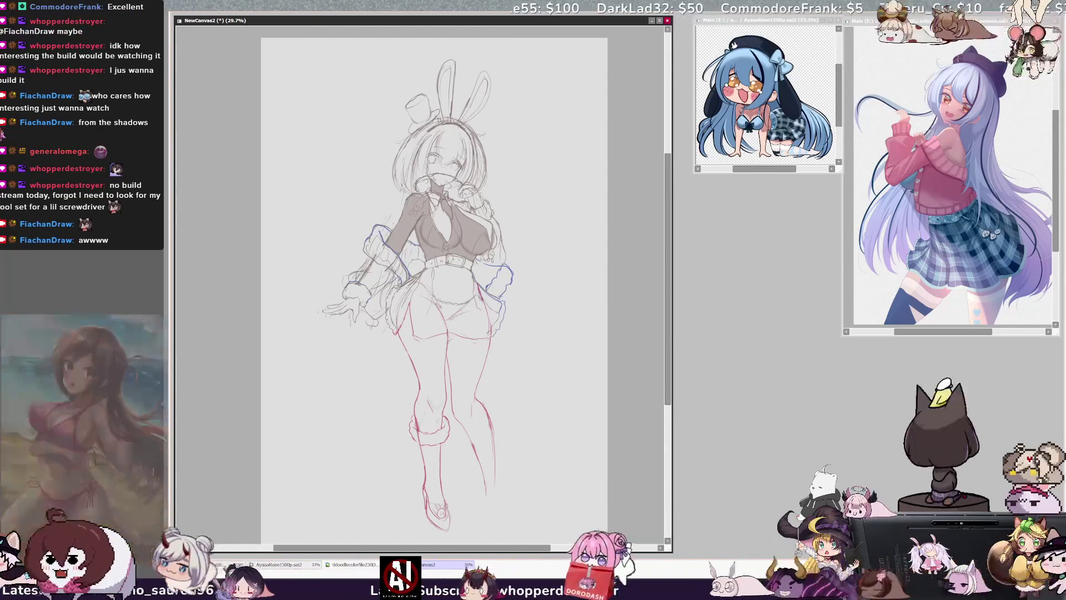
key(h)
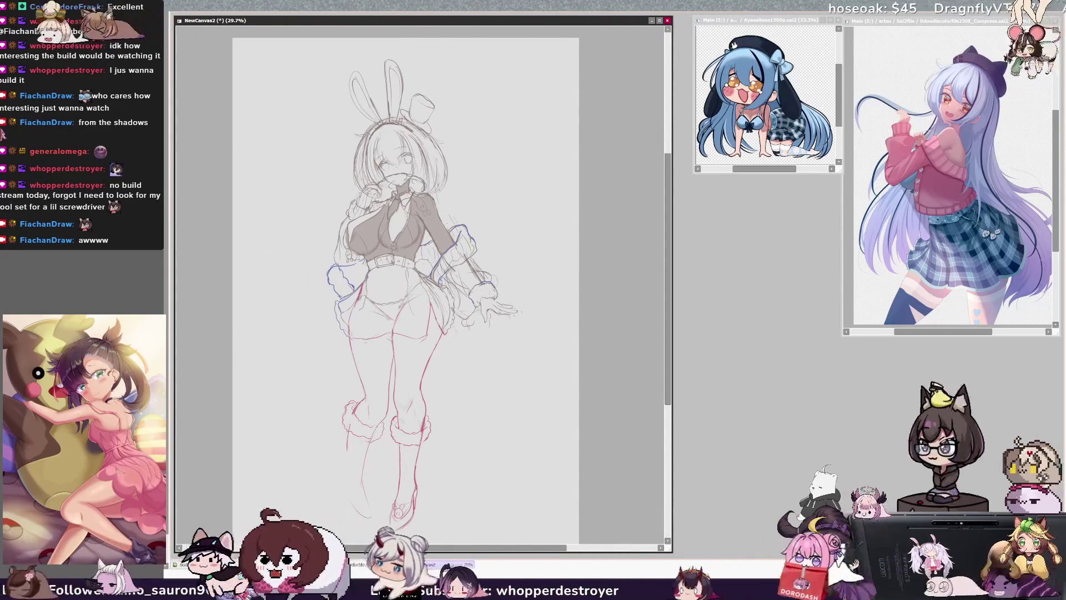
Flip the view three times to judge balance, leaving the sketch mirrored left-to-right
key(h)
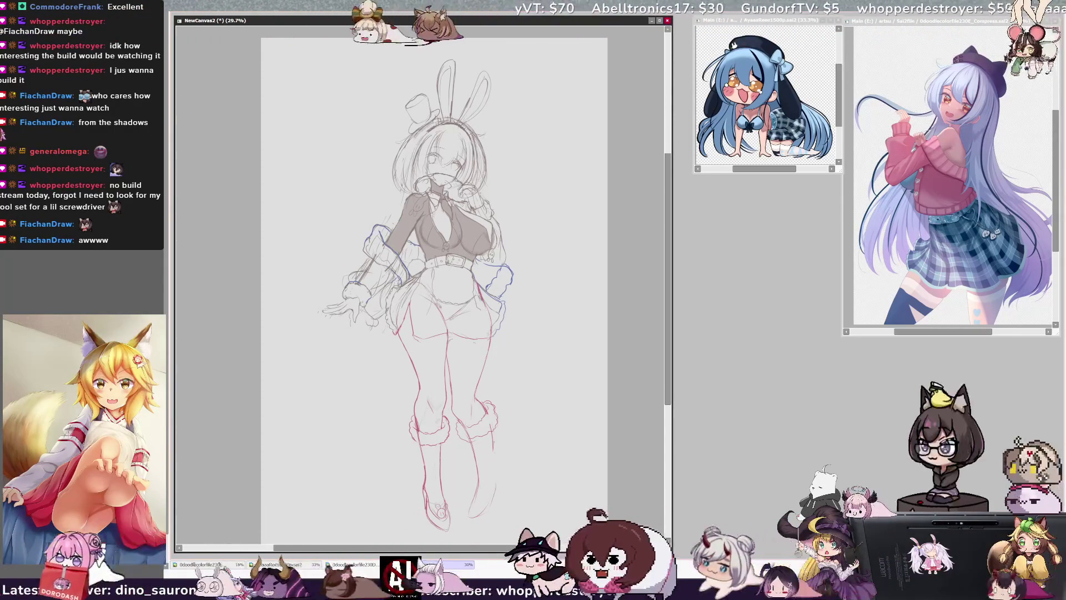
key(h)
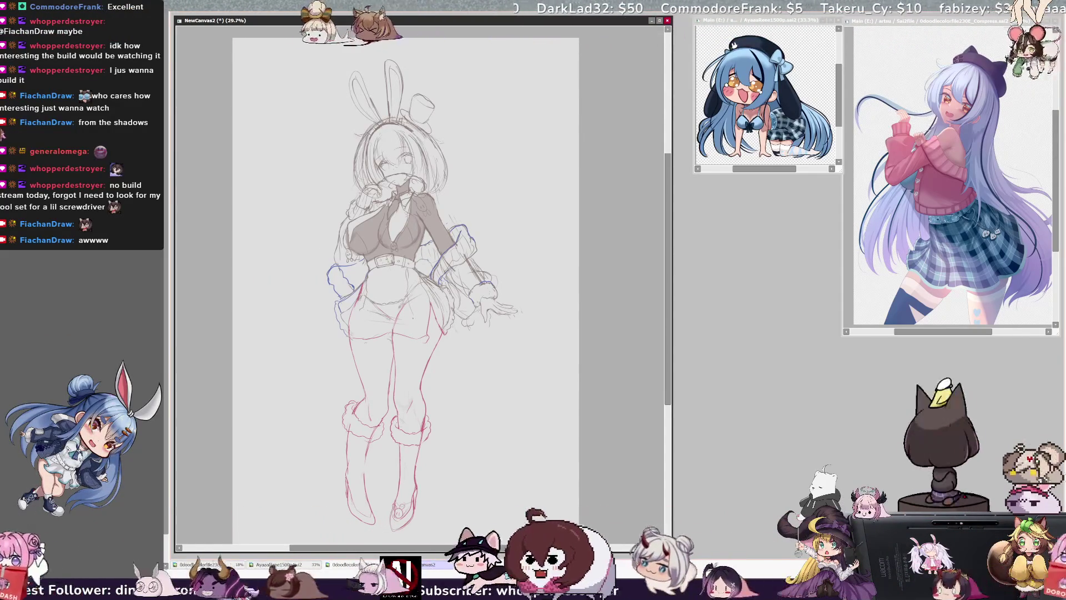
key(h)
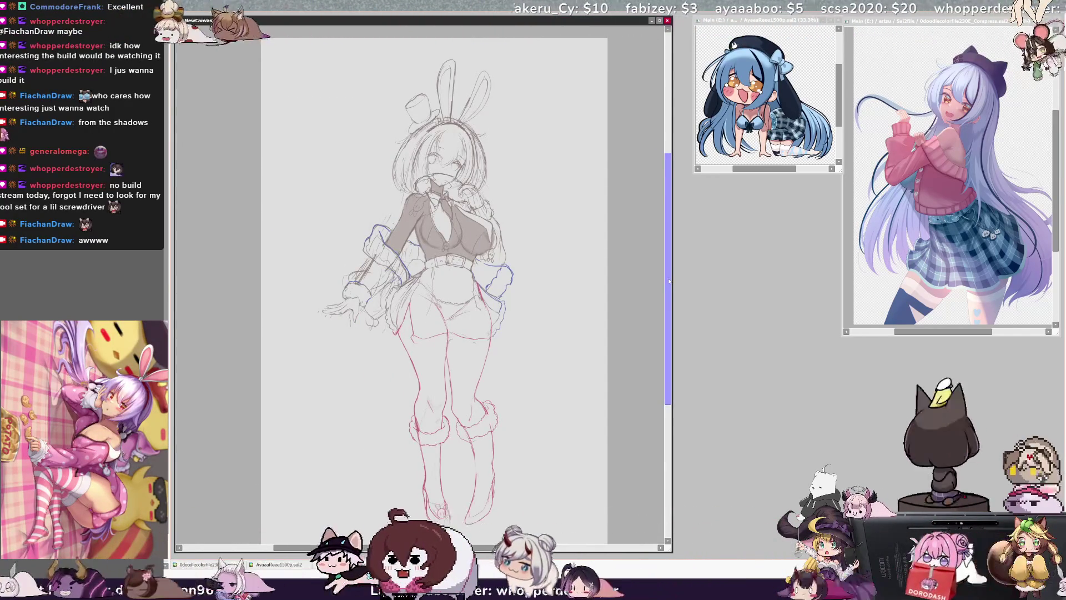
Flip the view briefly to compare sides, then leave the sketch unmirrored
key(h)
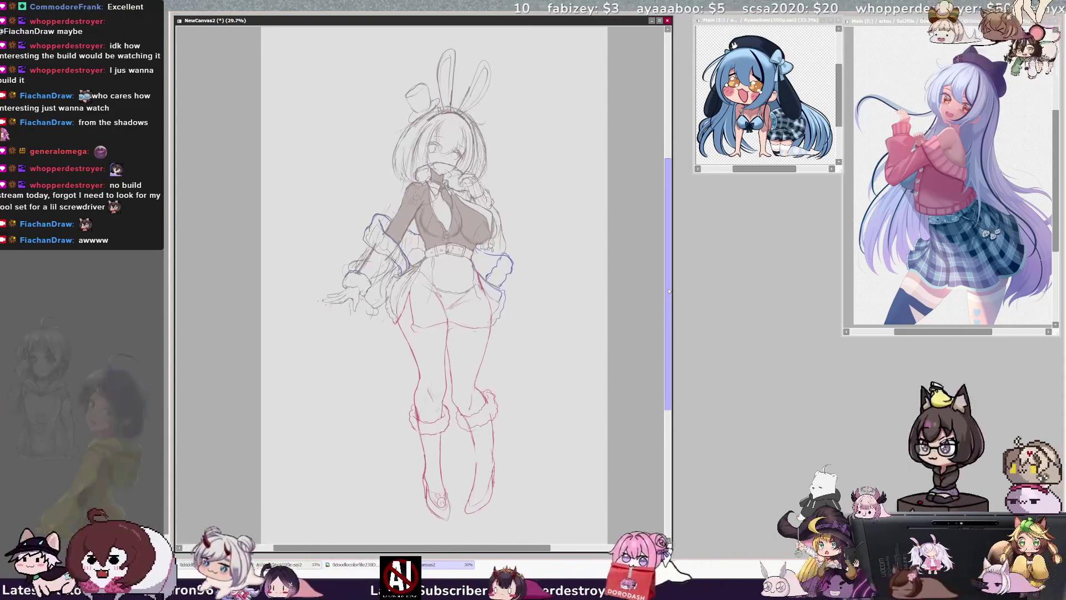
key(h)
scroll(668, 284, up, 1)
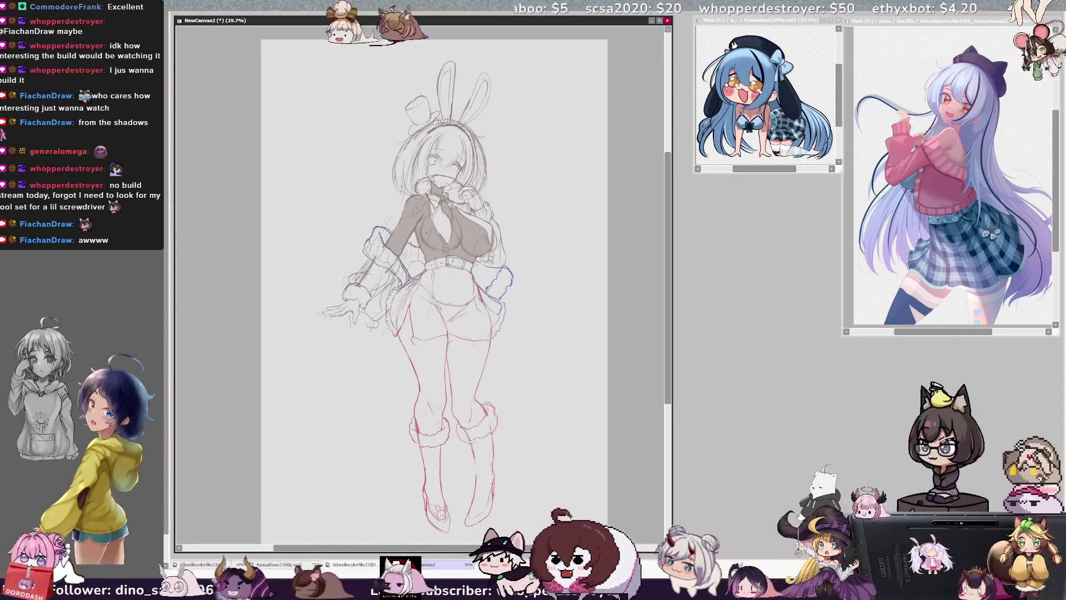
key(h)
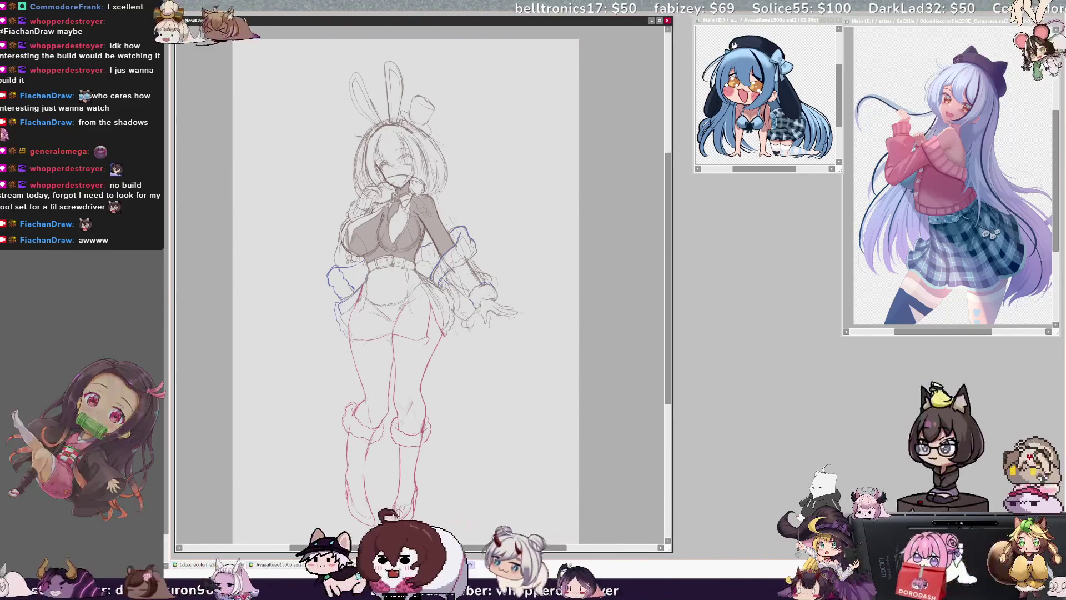
Mirror the full ears-to-feet sketch horizontally to check it, then flip it back
scroll(670, 303, up, 2)
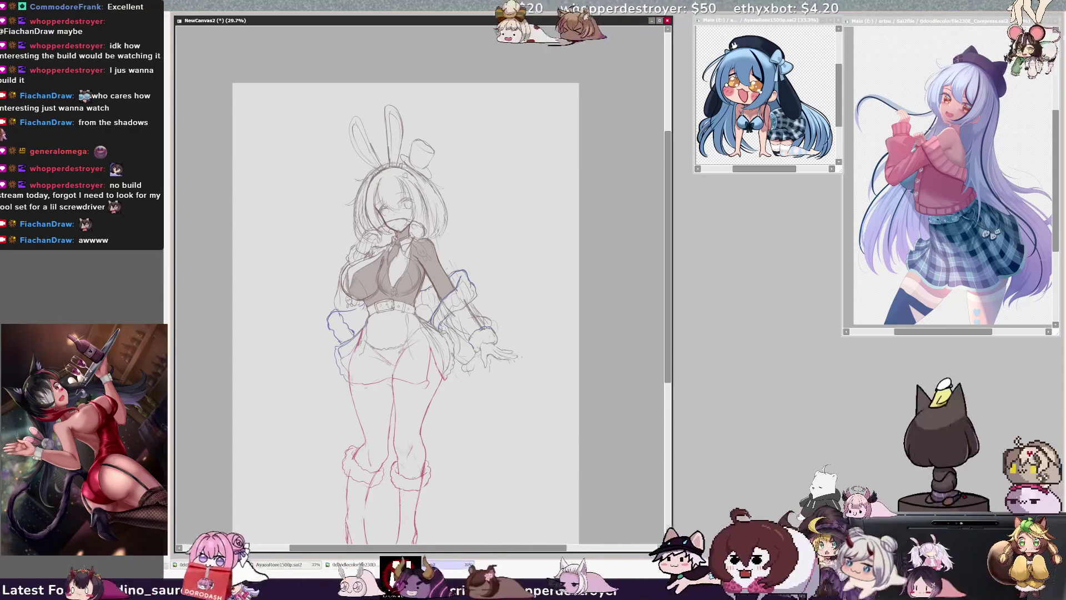
key(h)
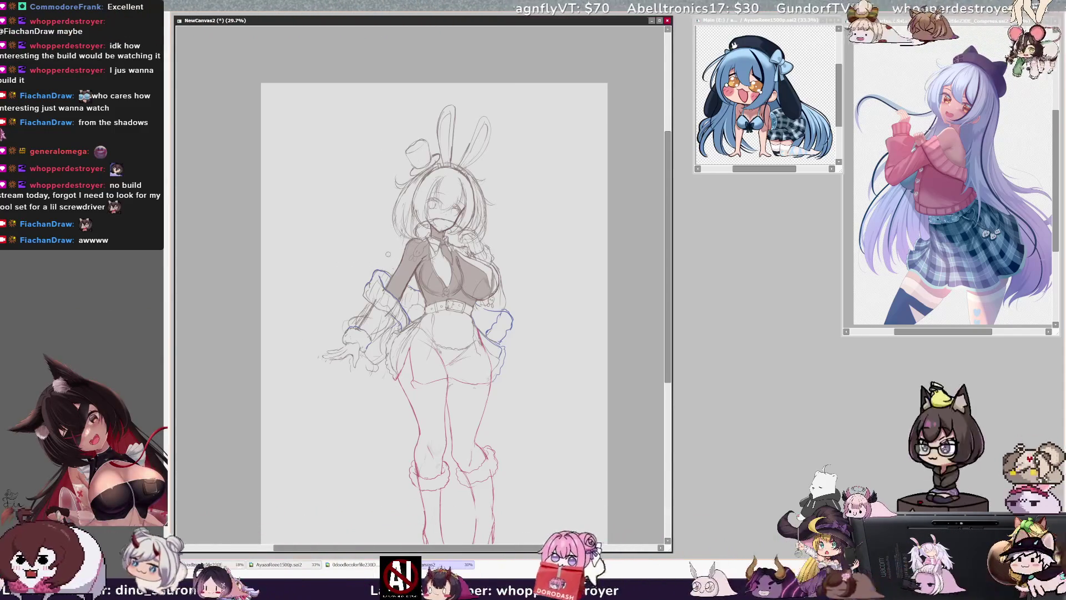
key(h)
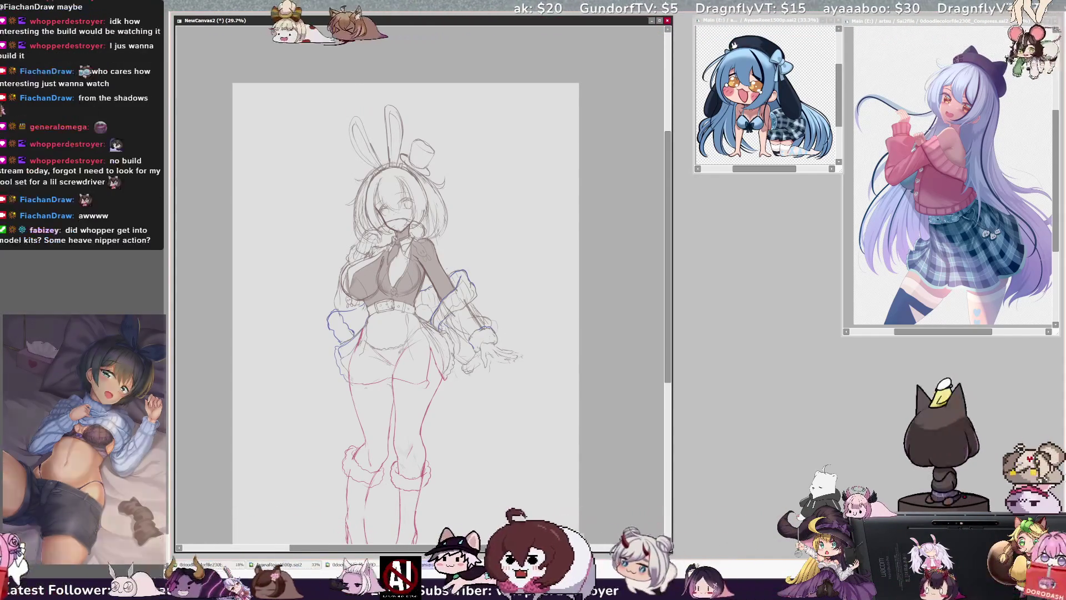
Undo the blue strokes at the left hip with four Ctrl+Z, then mirror-check and flip back
key(ctrl+z)
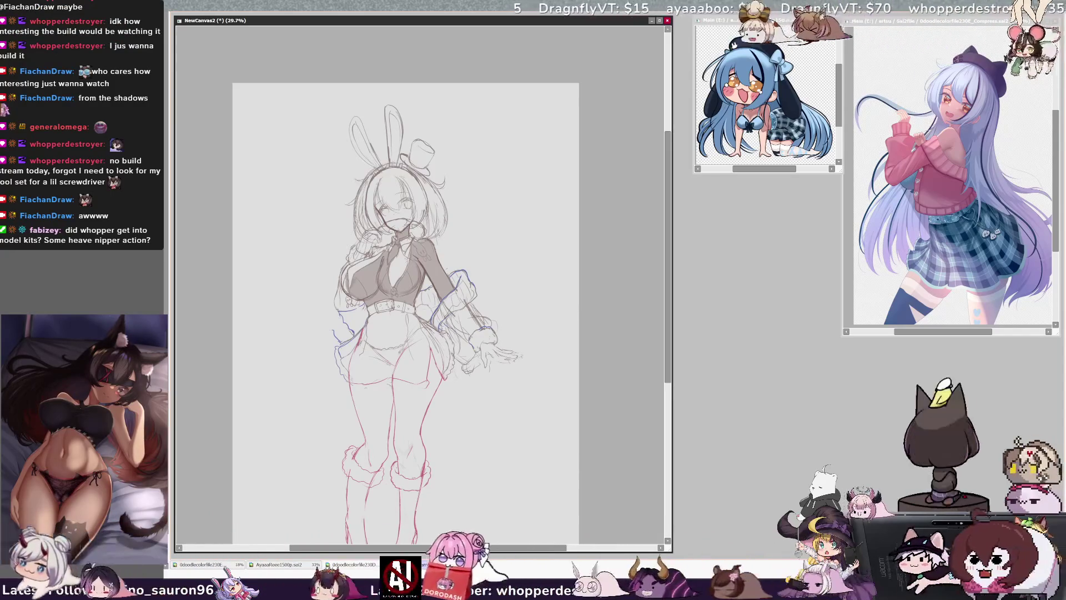
key(ctrl+z)
key(ctrl+z)
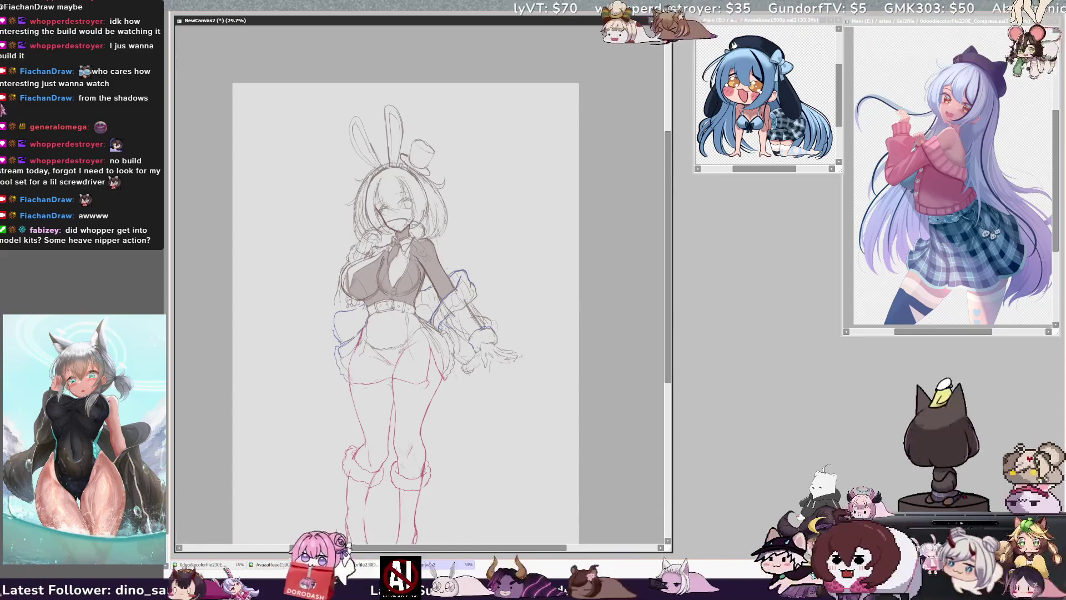
key(ctrl+z)
key(ctrl+z)
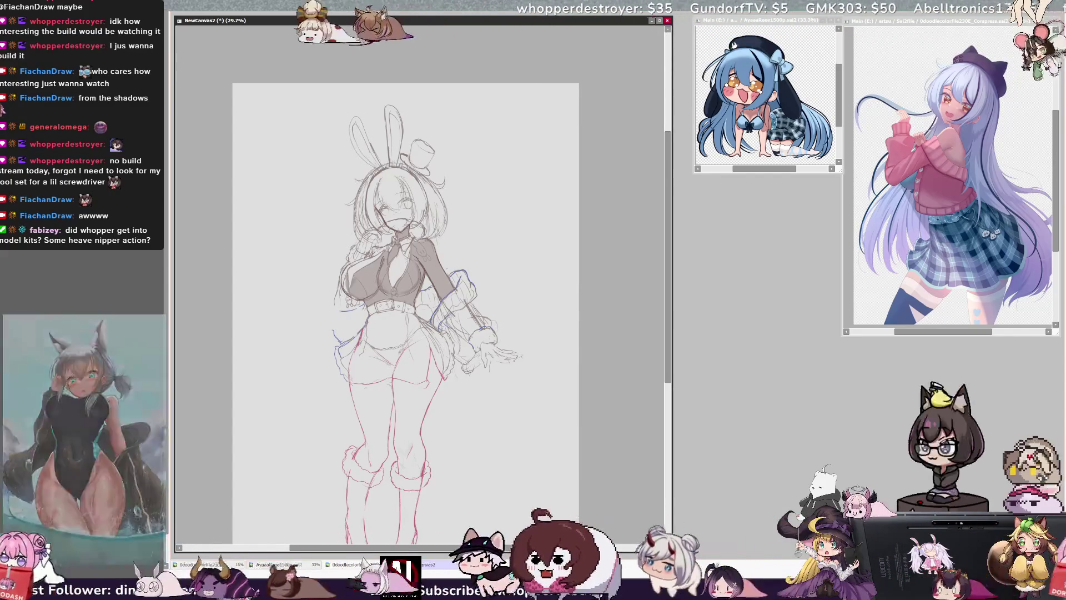
key(ctrl+z)
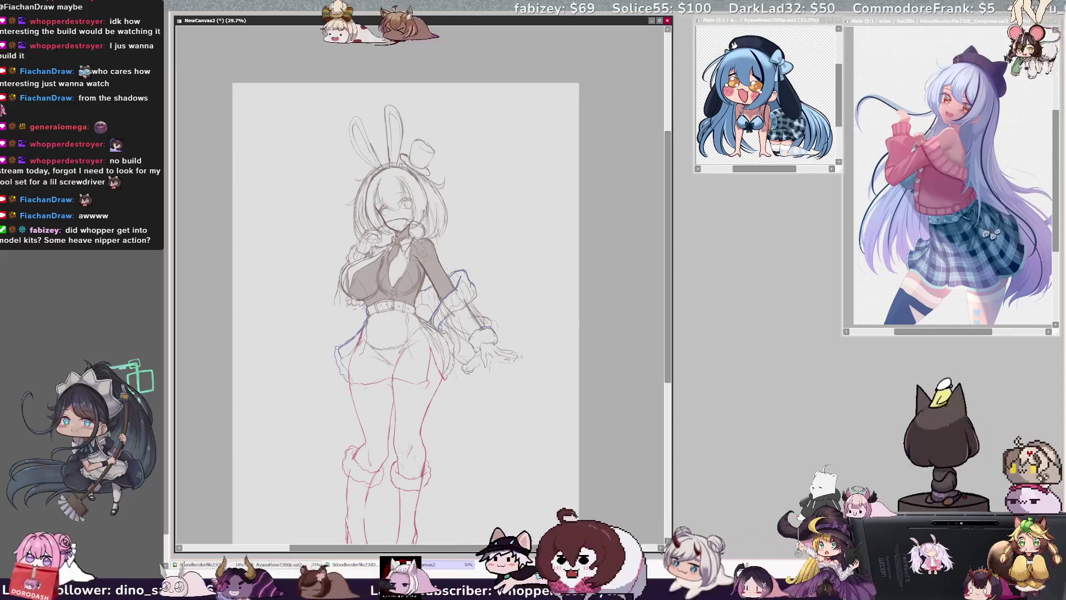
key(h)
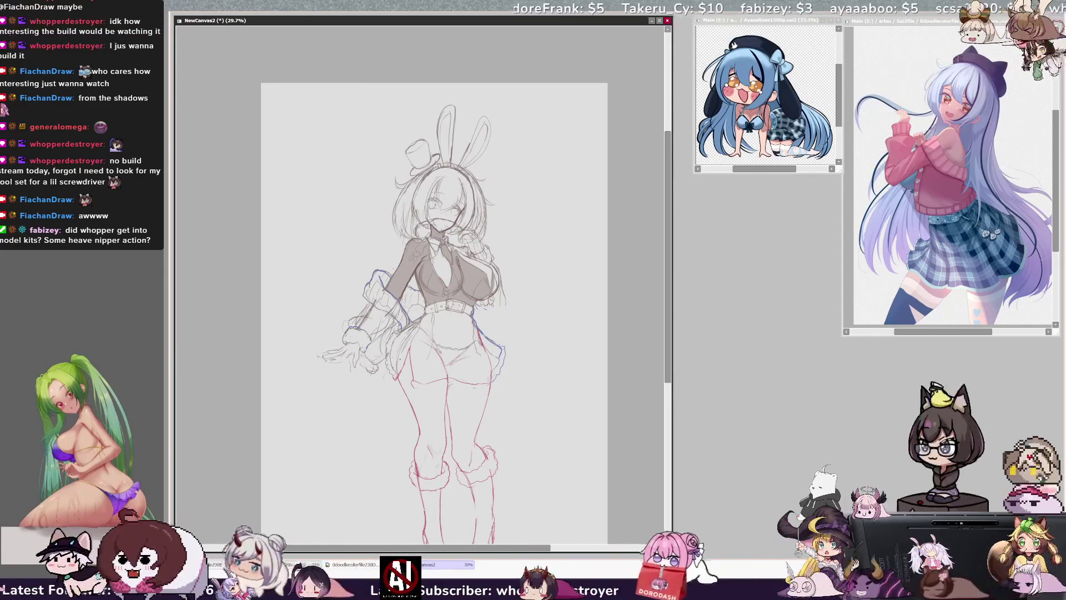
key(h)
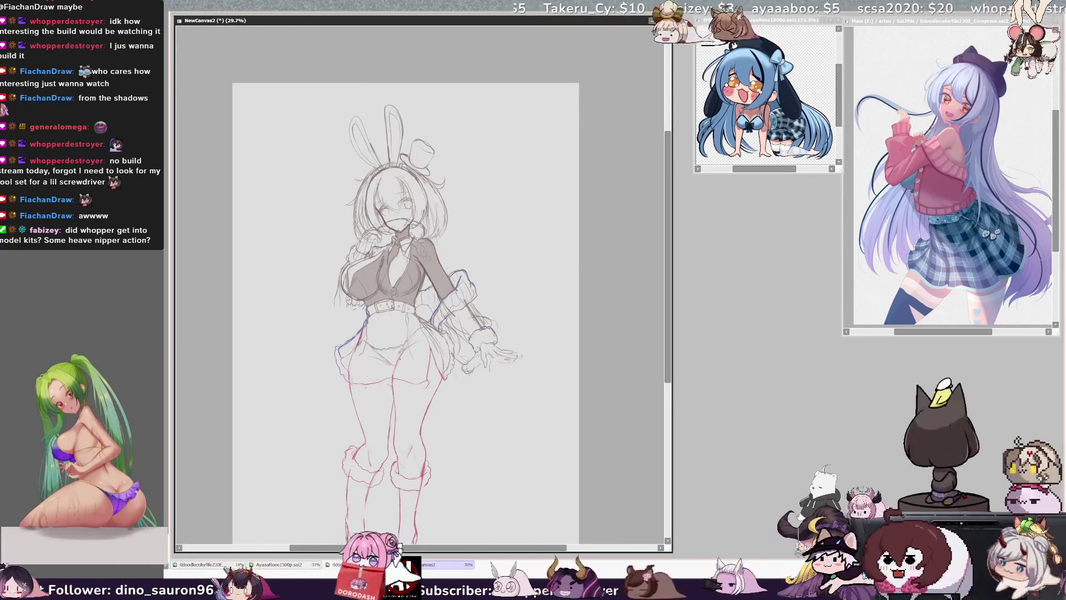